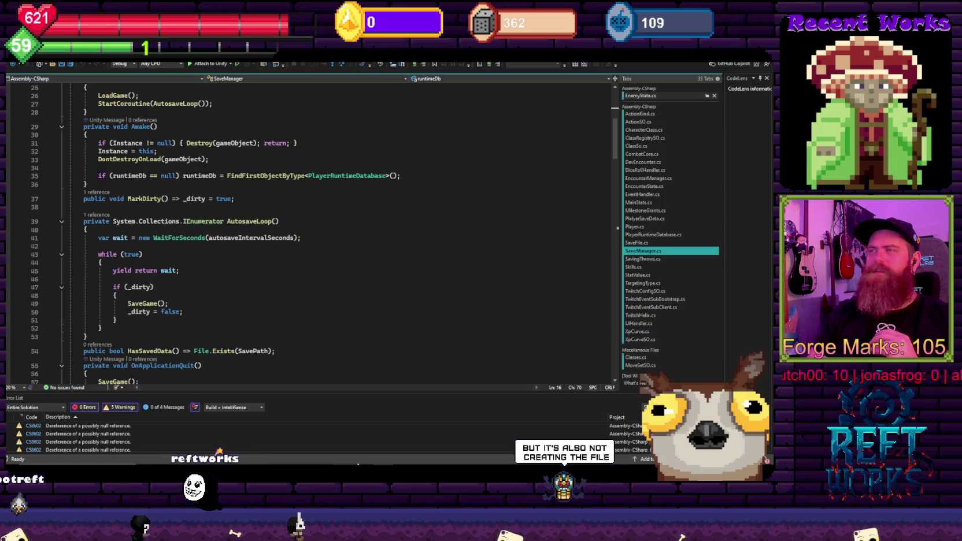
# Show the Classes folder and view Bard's per-level gains: Str/Dex/Con/Int 1, Wis 2, Cha 3
pyautogui.click(196, 248)
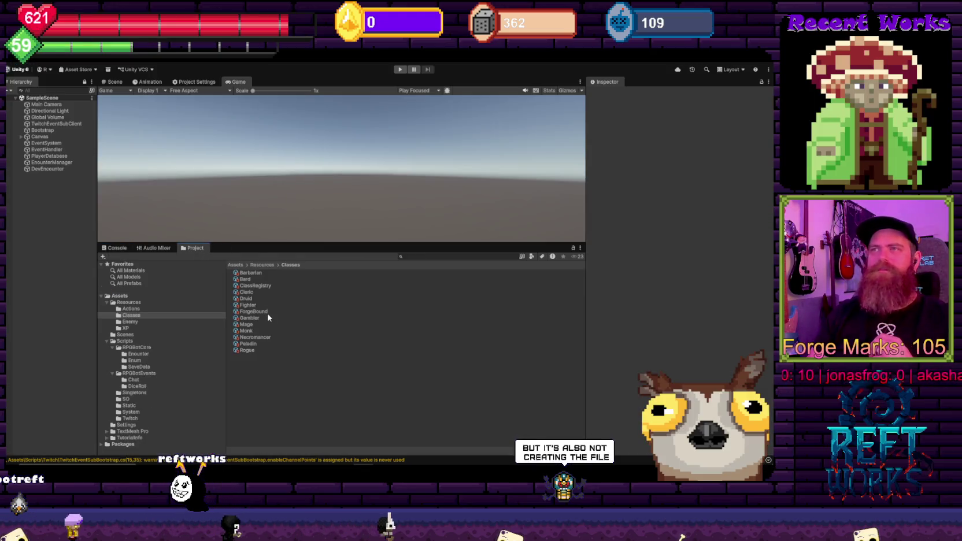
pyautogui.click(254, 273)
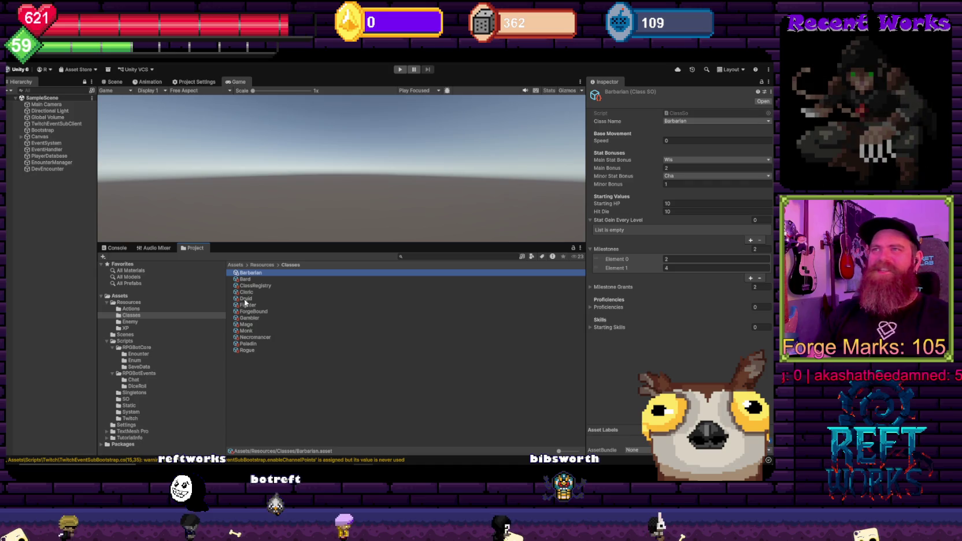
pyautogui.click(247, 280)
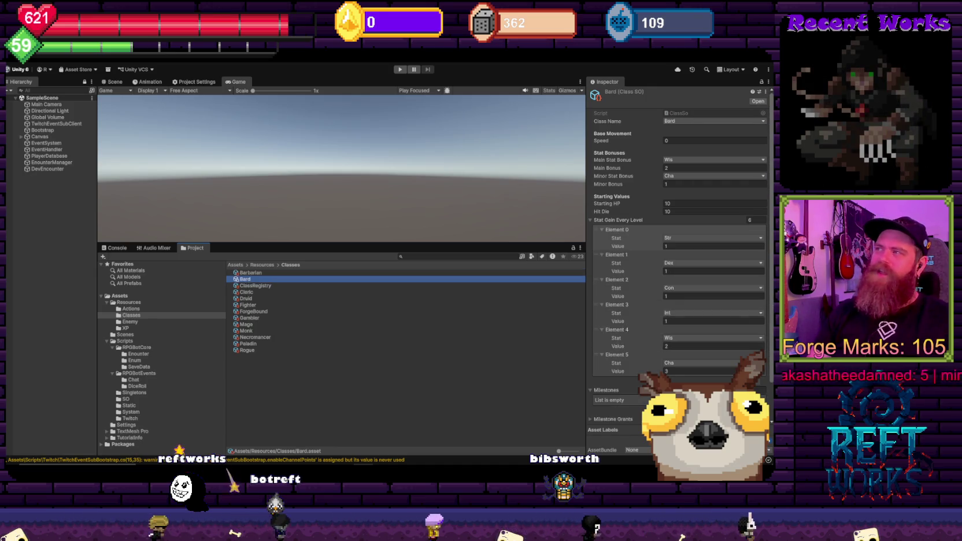
pyautogui.scroll(-2, 677, 260)
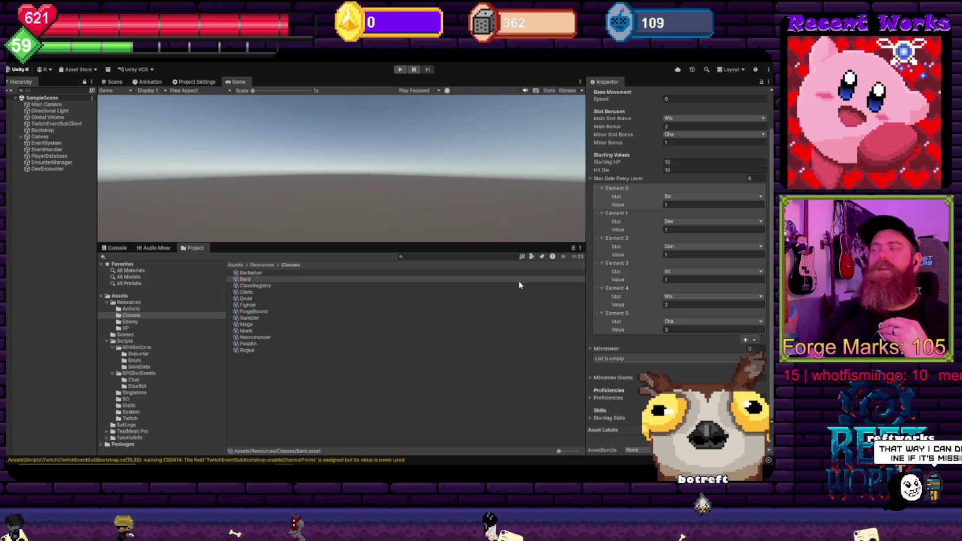
pyautogui.moveTo(588, 227); pyautogui.dragTo(600, 226)
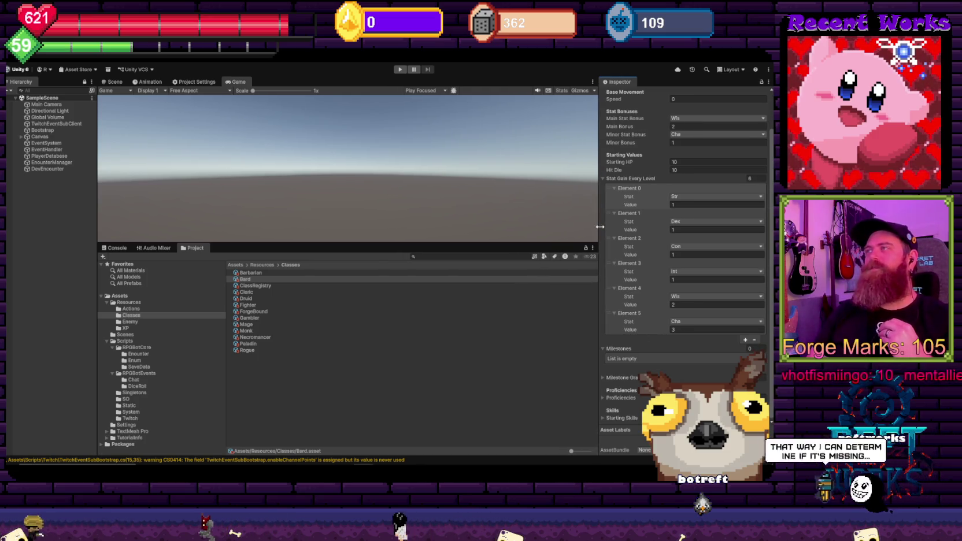
# Enlarge the Game view, widen the Inspector slightly, and select the Barbarian class asset
pyautogui.moveTo(476, 242); pyautogui.dragTo(486, 323)
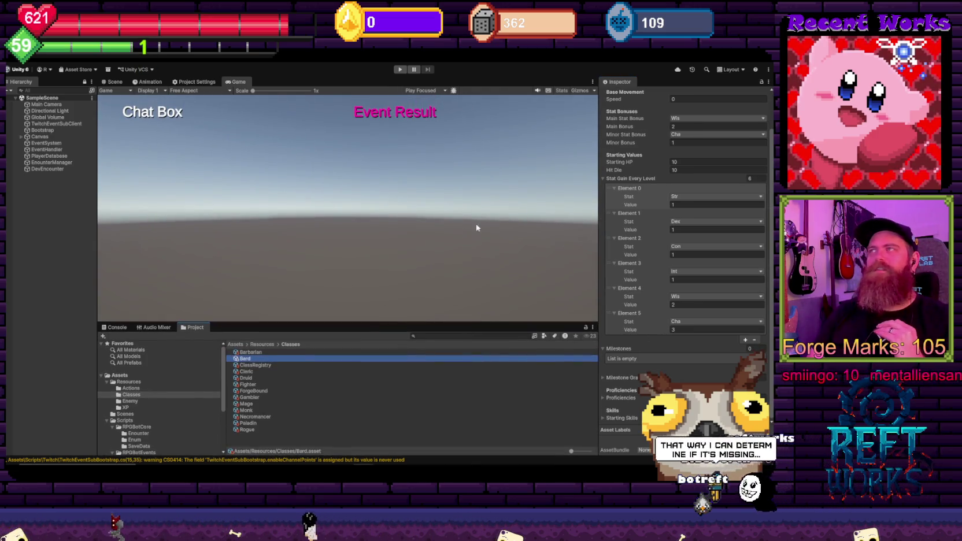
pyautogui.moveTo(599, 187); pyautogui.dragTo(582, 187)
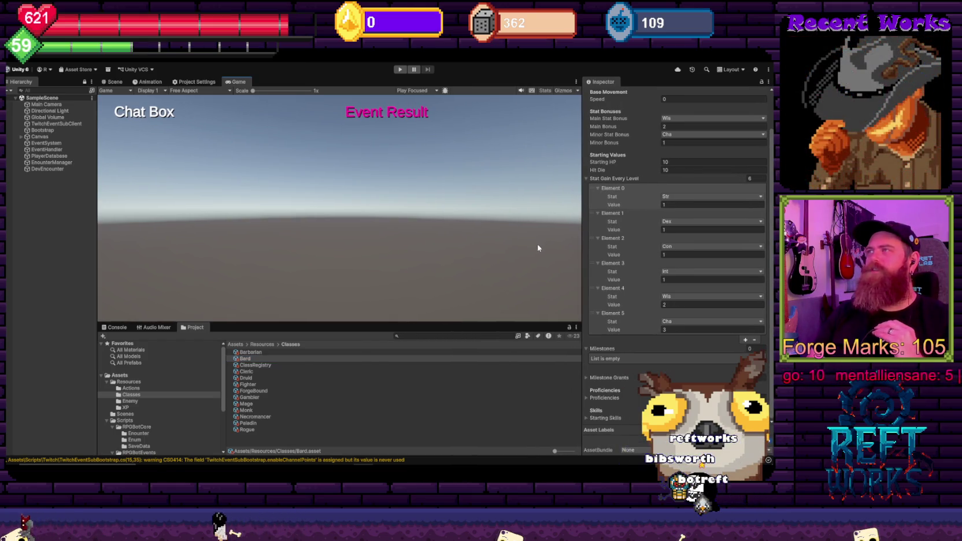
pyautogui.click(254, 352)
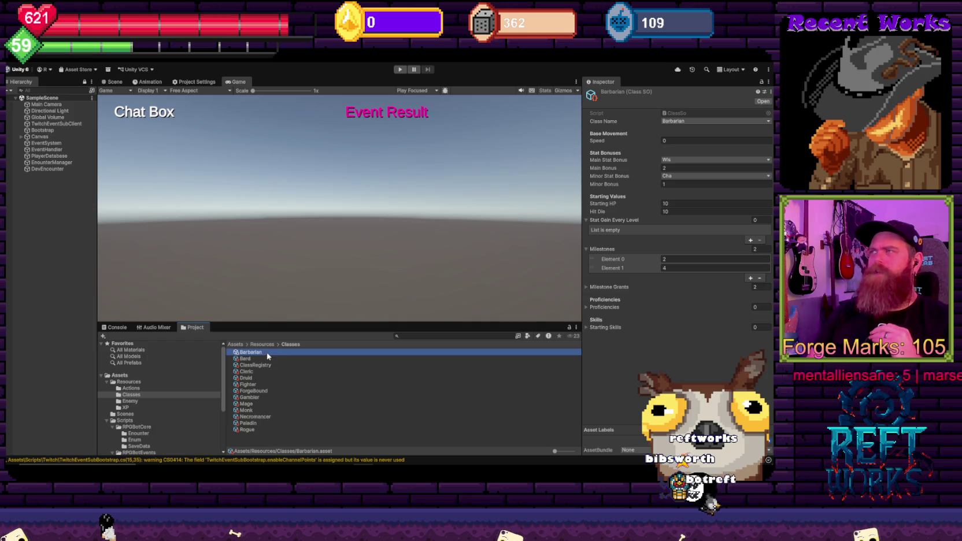
# Give Barbarian six Stat Gain Every Level entries, each Str with value 0
pyautogui.click(751, 240)
pyautogui.click(750, 257)
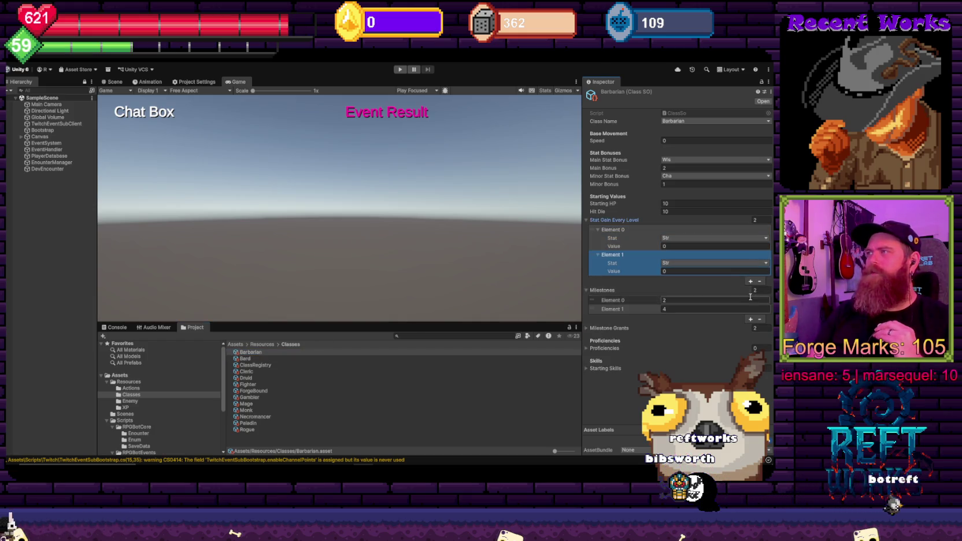
pyautogui.click(751, 281)
pyautogui.click(751, 306)
pyautogui.click(751, 331)
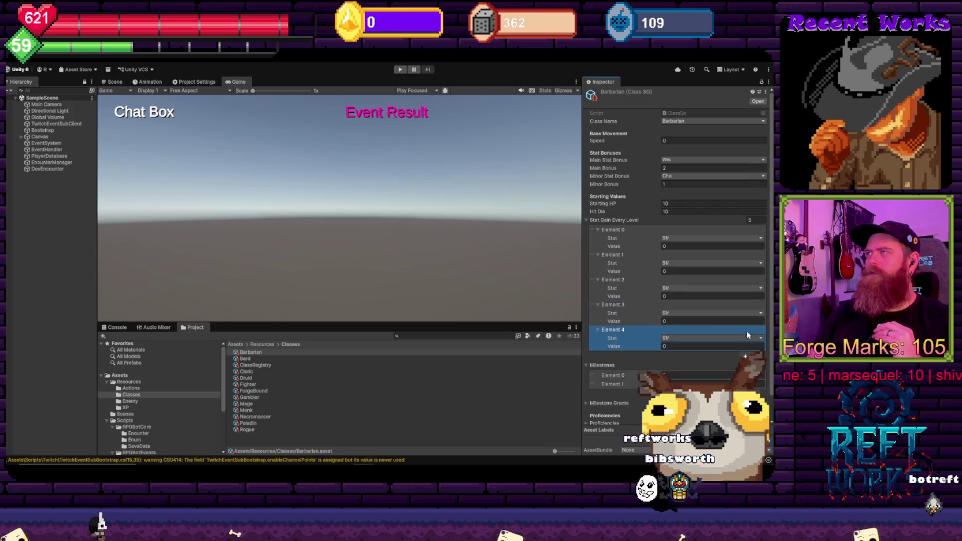
pyautogui.click(762, 221)
pyautogui.write('6')
pyautogui.press('Return')
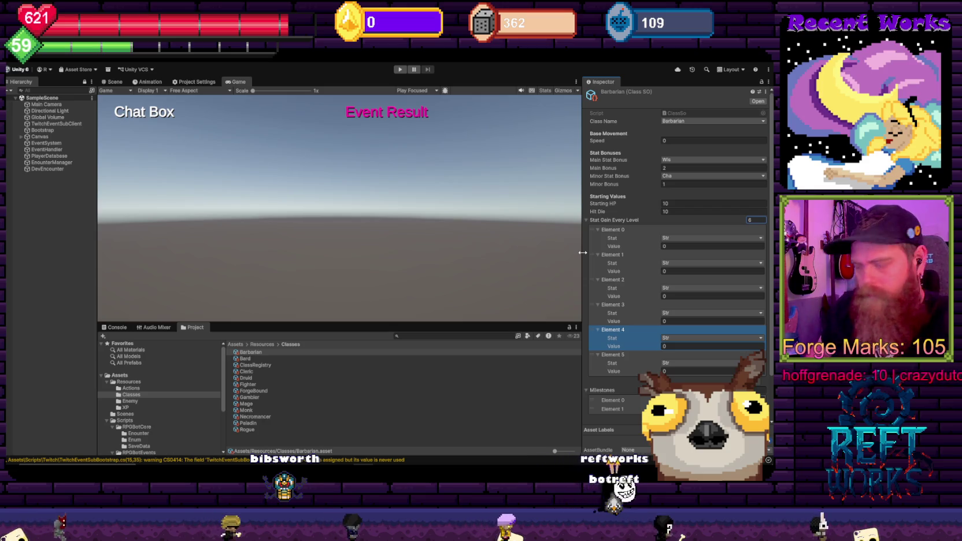
pyautogui.click(611, 289)
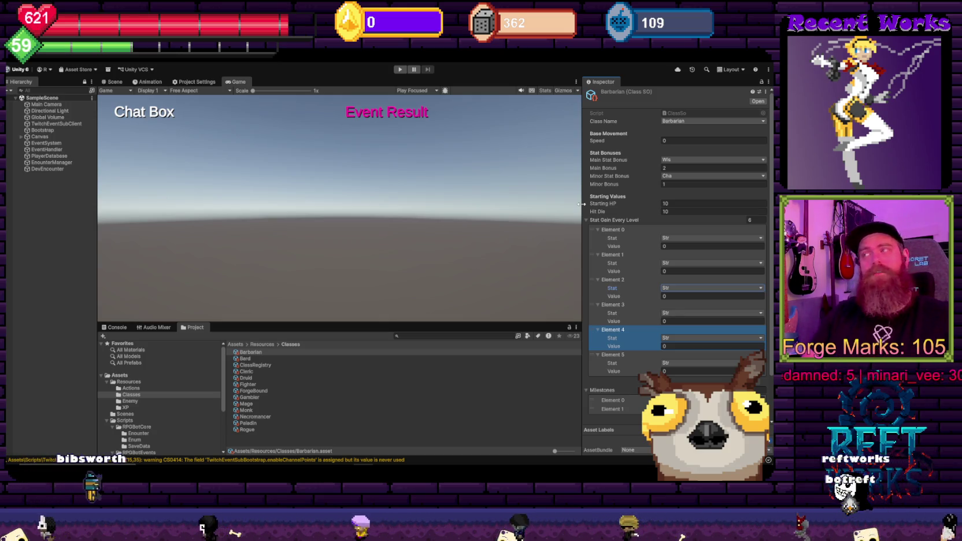
pyautogui.hotkey('alt', 'Tab')
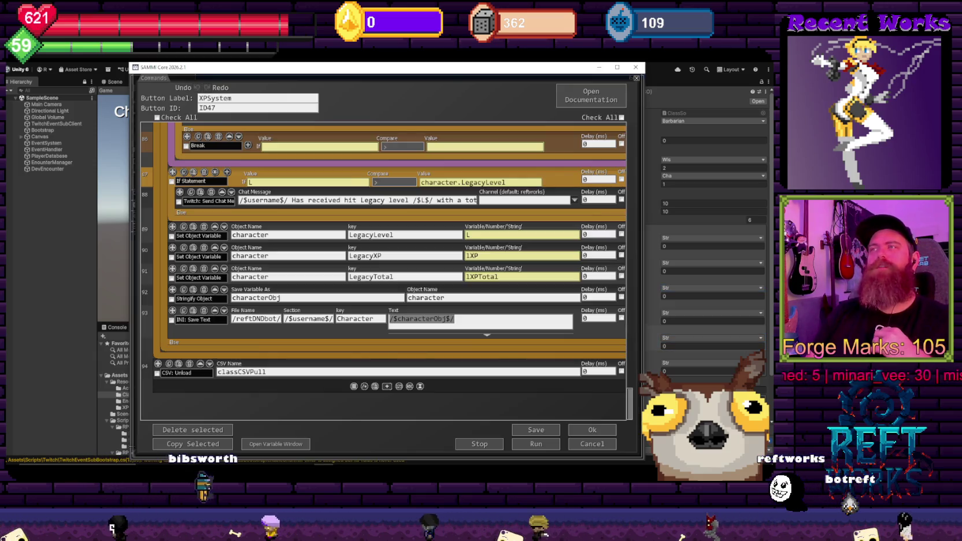
# Close the XPSystem command editor, save the reft n dragons deck, and return to Unity
pyautogui.scroll(5, 417, 286)
pyautogui.scroll(2, 416, 286)
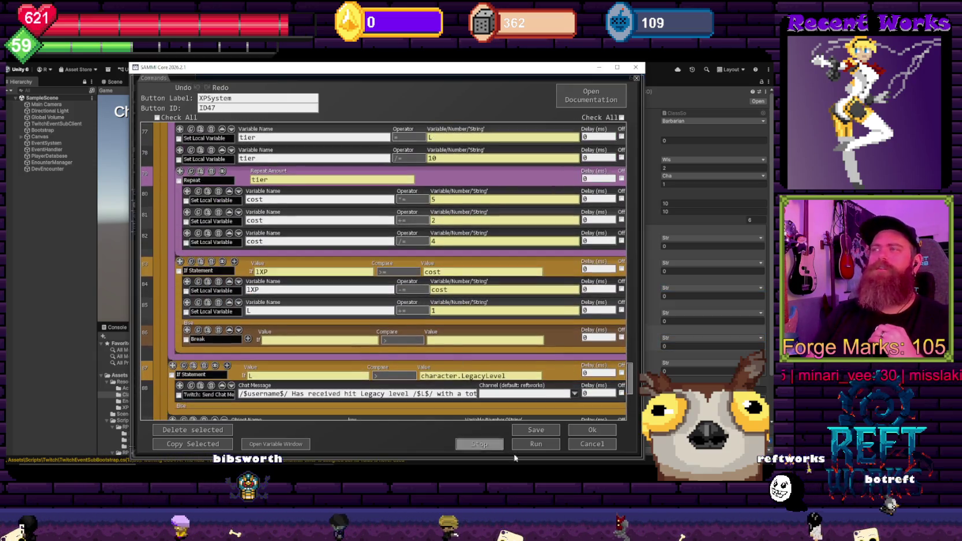
pyautogui.click(592, 430)
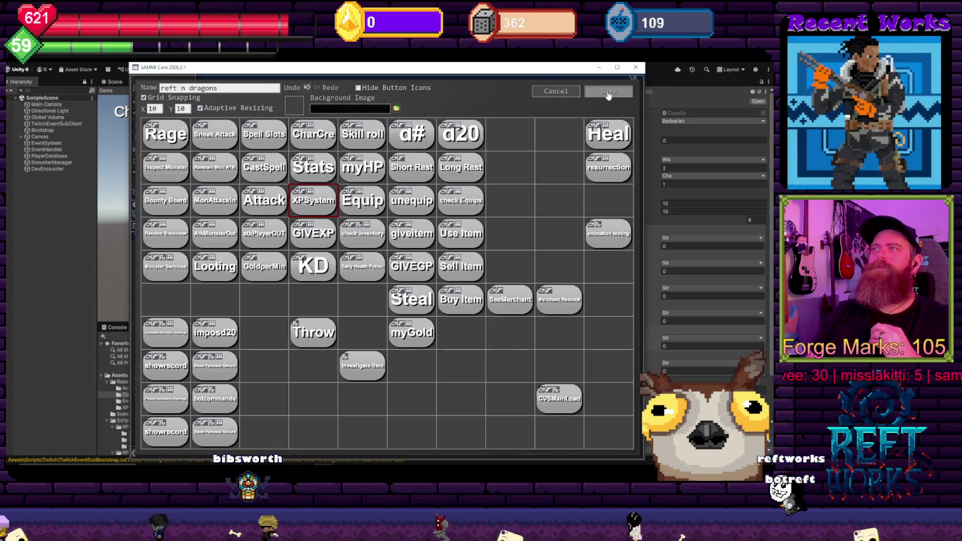
pyautogui.click(602, 91)
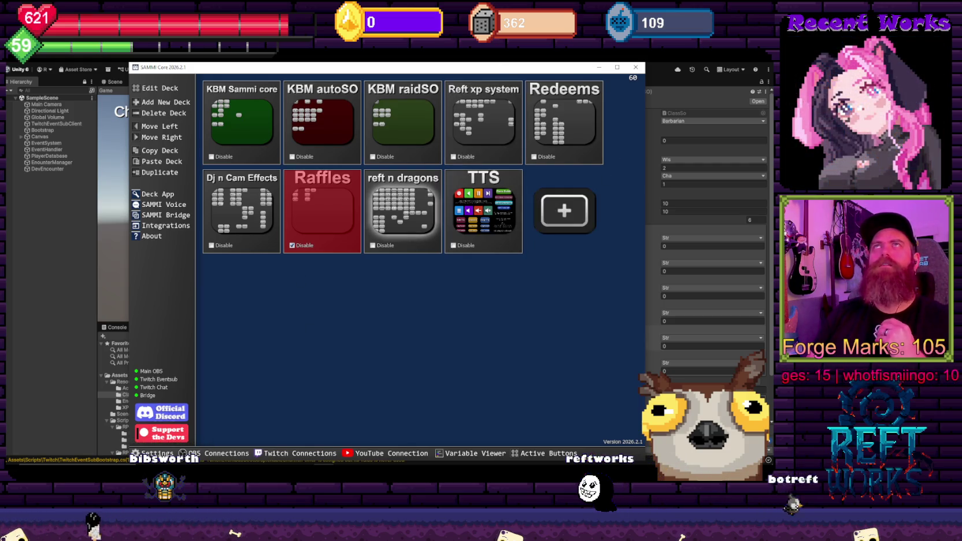
pyautogui.hotkey('alt', 'Tab')
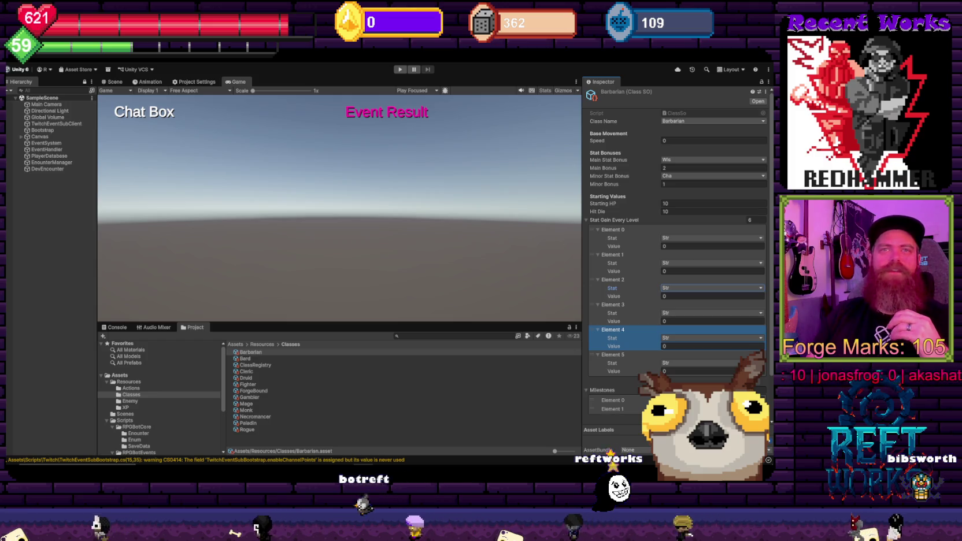
# Deselect the stat gain entries, check the code editor, then open File Explorer at Quick access
pyautogui.click(271, 183)
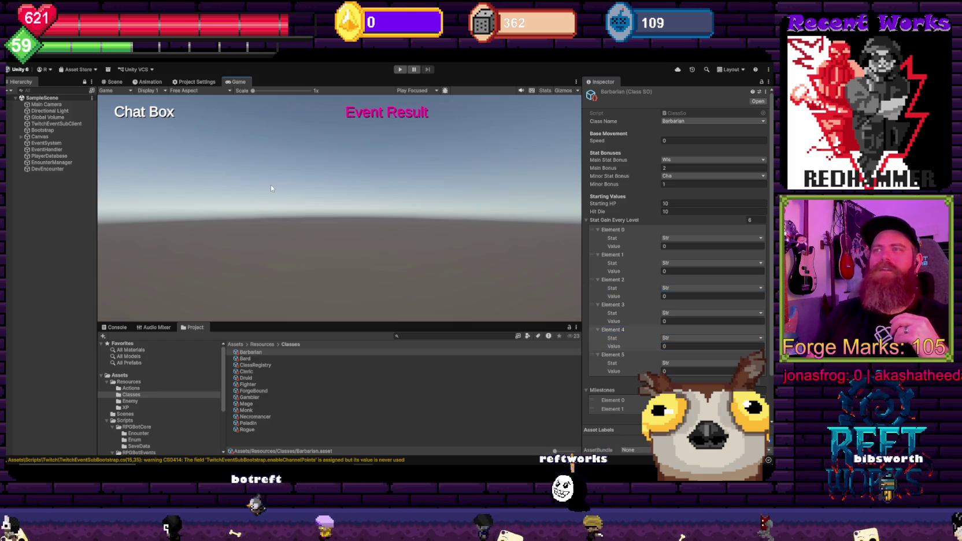
pyautogui.hotkey('alt', 'Tab')
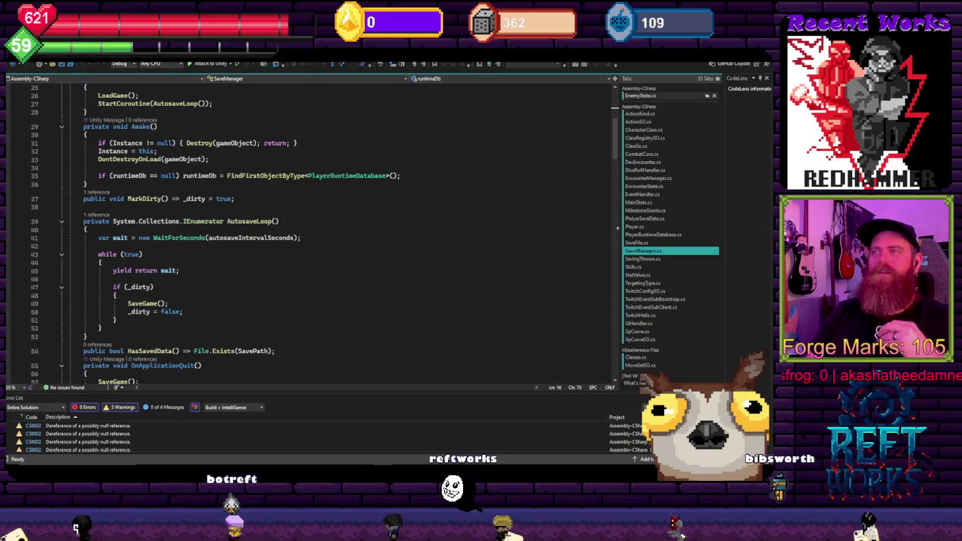
pyautogui.hotkey('alt', 'Tab')
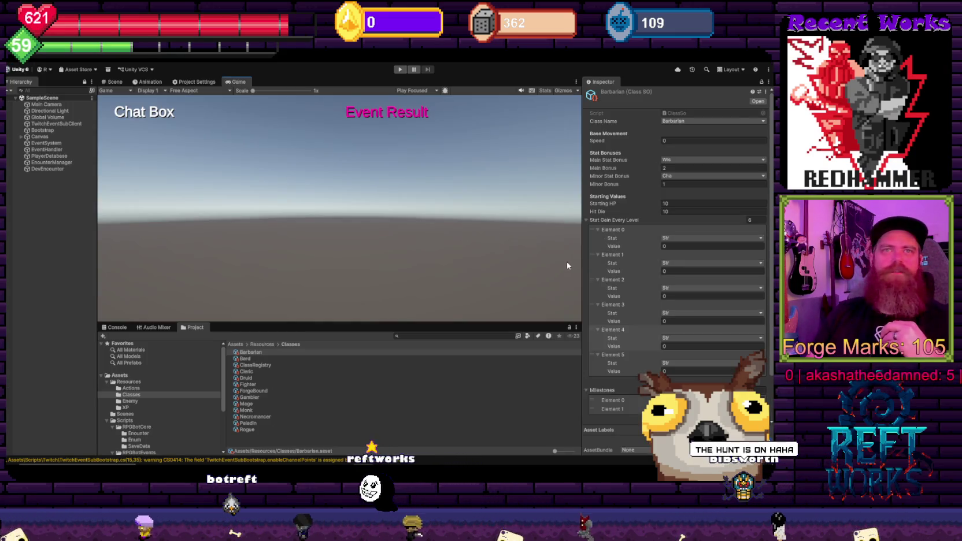
pyautogui.click(673, 246)
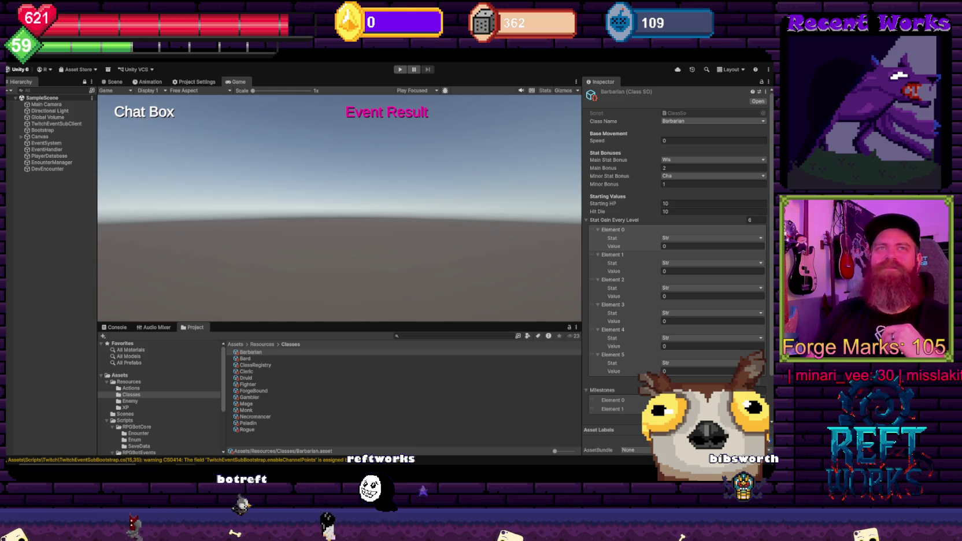
pyautogui.press('super+e')
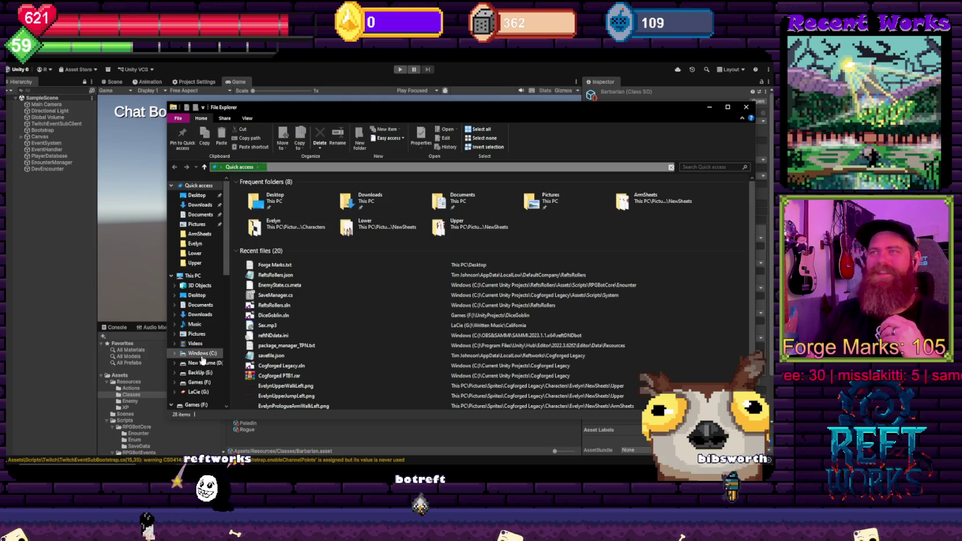
# Browse from the C: drive through Users and the home folder into AppData\LocalLow
pyautogui.click(199, 353)
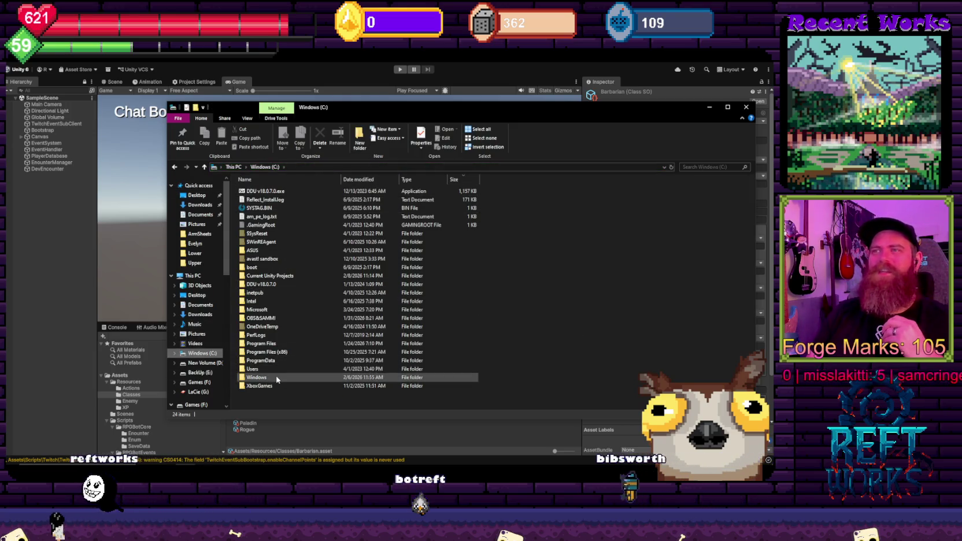
pyautogui.doubleClick(253, 369)
pyautogui.click(252, 200)
pyautogui.doubleClick(253, 200)
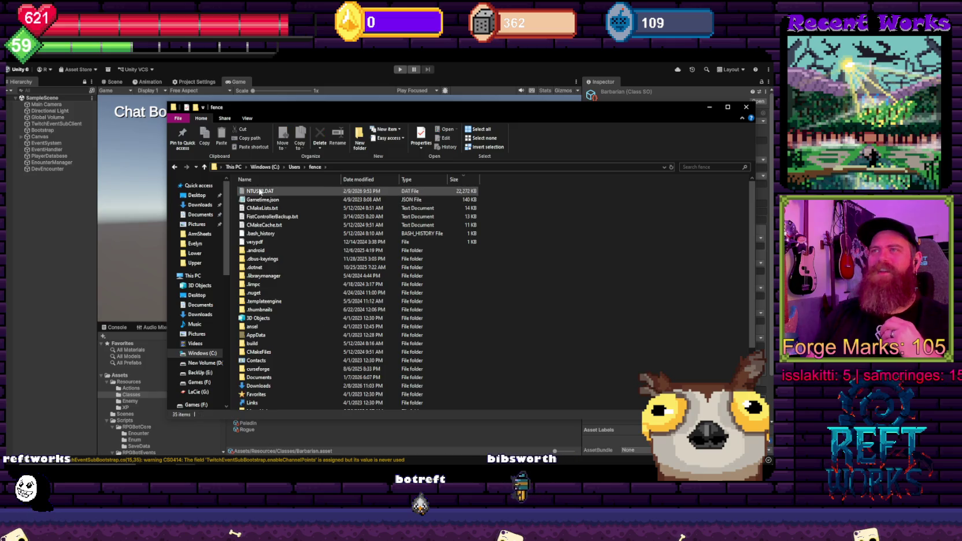
pyautogui.doubleClick(254, 336)
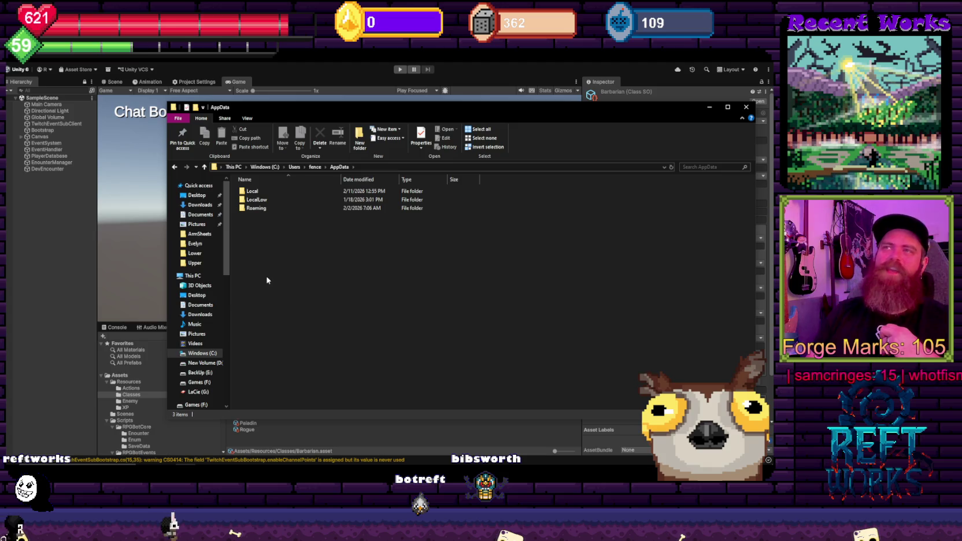
pyautogui.doubleClick(261, 201)
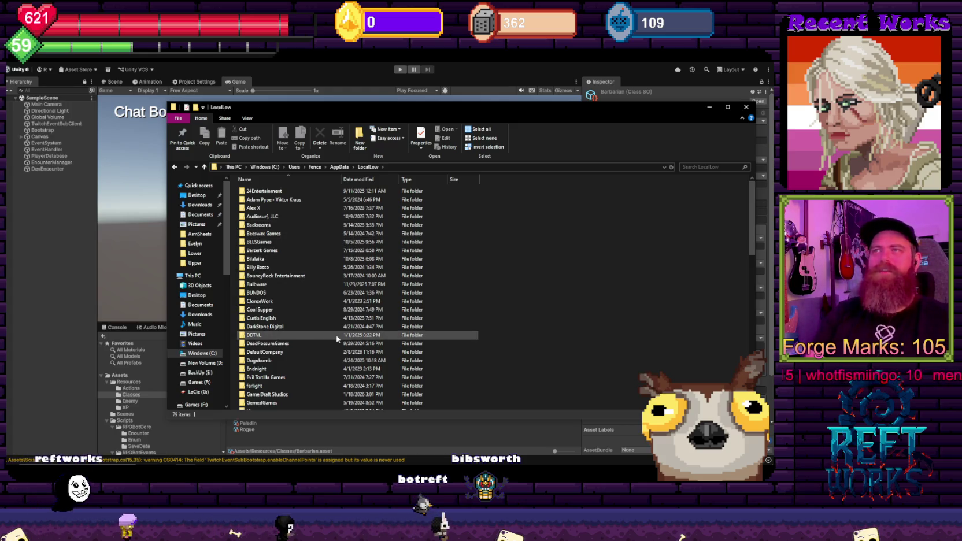
# Open the DefaultCompany folder and then its RefsRollers subfolder
pyautogui.write('def')
pyautogui.press('Return')
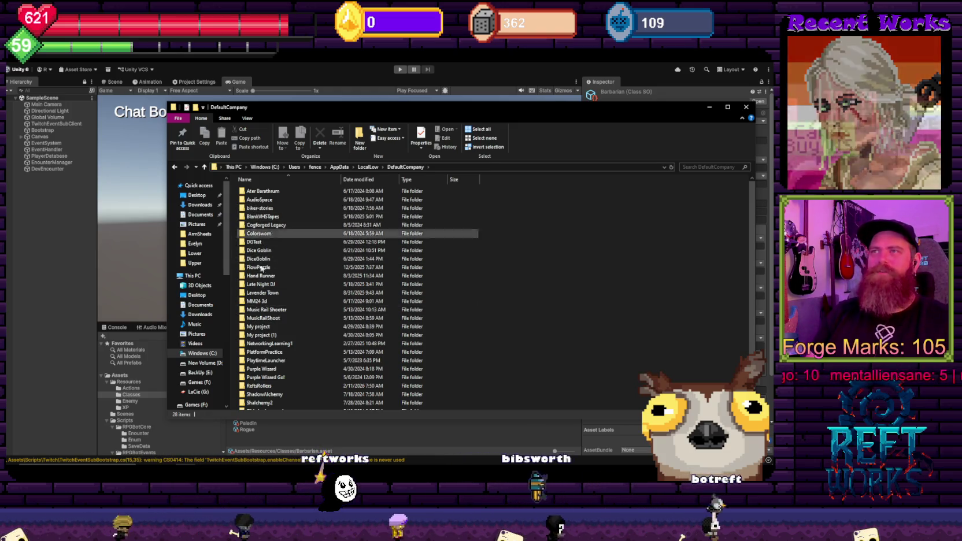
pyautogui.scroll(-1, 267, 343)
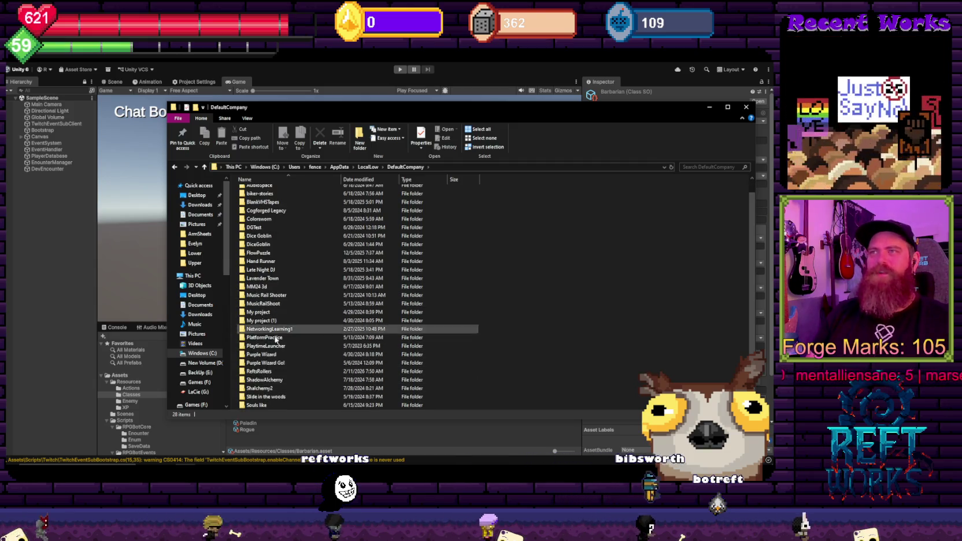
pyautogui.click(260, 371)
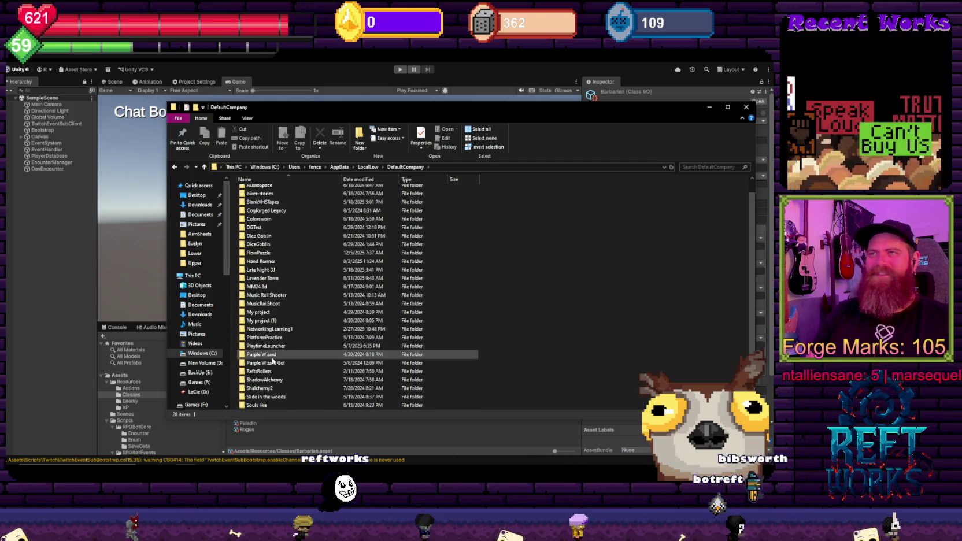
pyautogui.scroll(1, 271, 358)
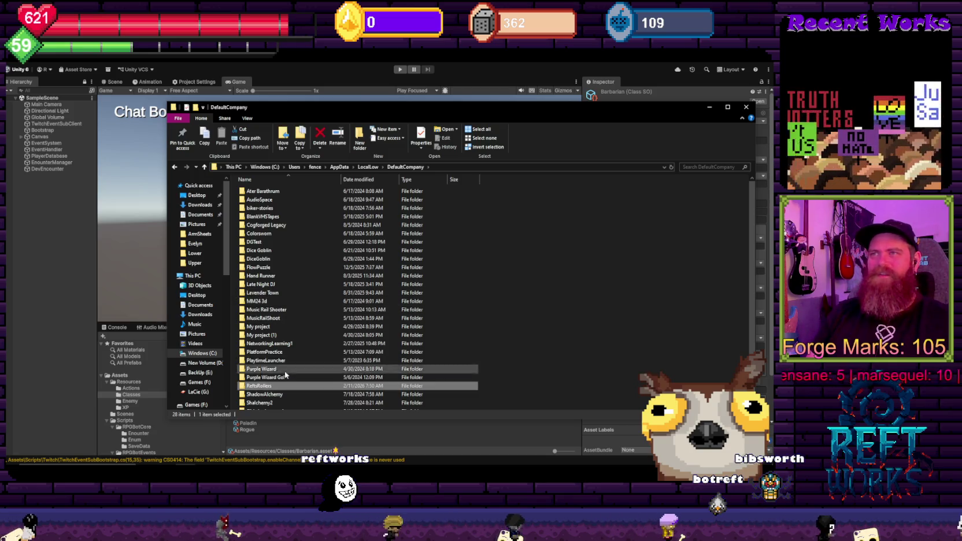
pyautogui.doubleClick(261, 386)
# Review the RefsRollers.json save data in Notepad and close it
pyautogui.doubleClick(250, 200)
pyautogui.scroll(-5, 343, 206)
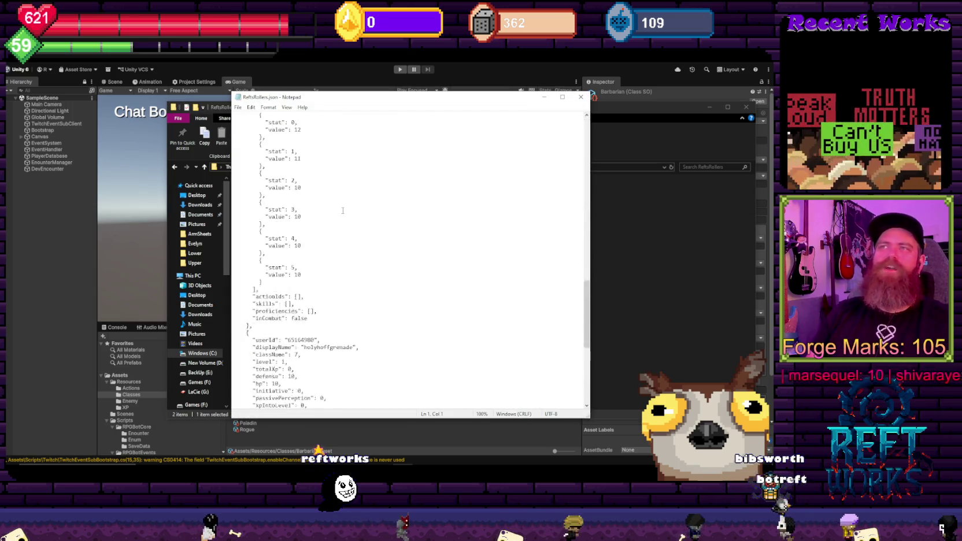
pyautogui.scroll(5, 474, 165)
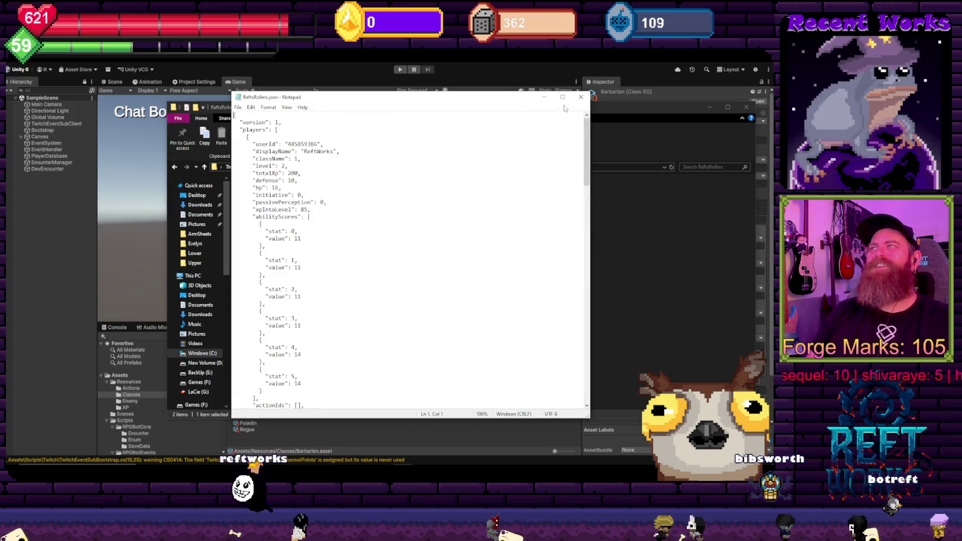
pyautogui.click(581, 97)
# Look inside the Unity data subfolder, go back to DefaultCompany, and close Explorer
pyautogui.doubleClick(252, 191)
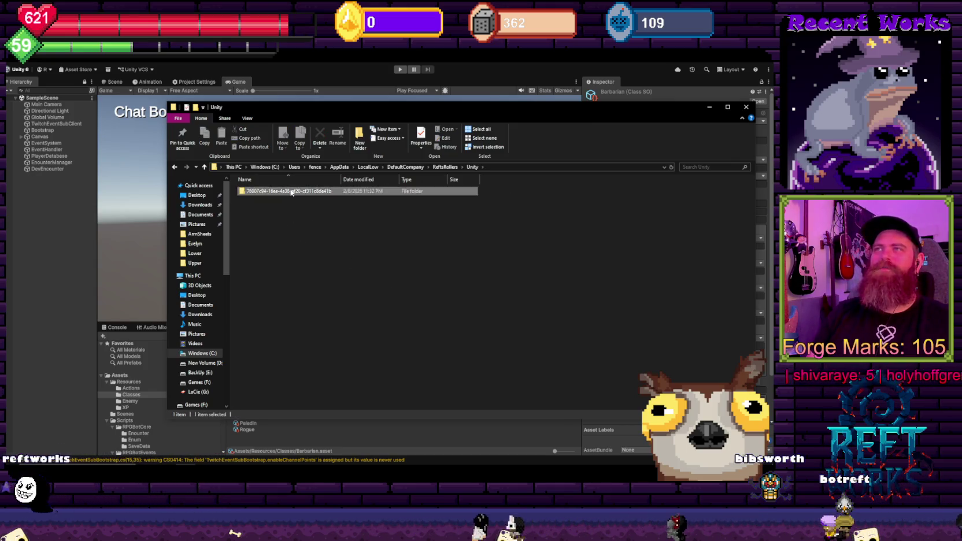
pyautogui.doubleClick(283, 191)
pyautogui.hotkey('alt', 'Up')
pyautogui.hotkey('alt', 'Up')
pyautogui.hotkey('alt', 'Up')
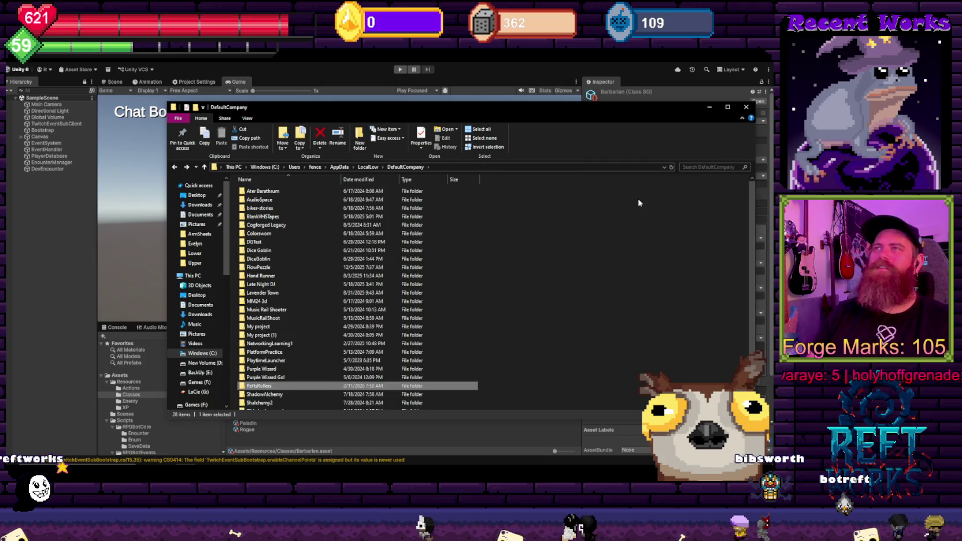
pyautogui.click(745, 109)
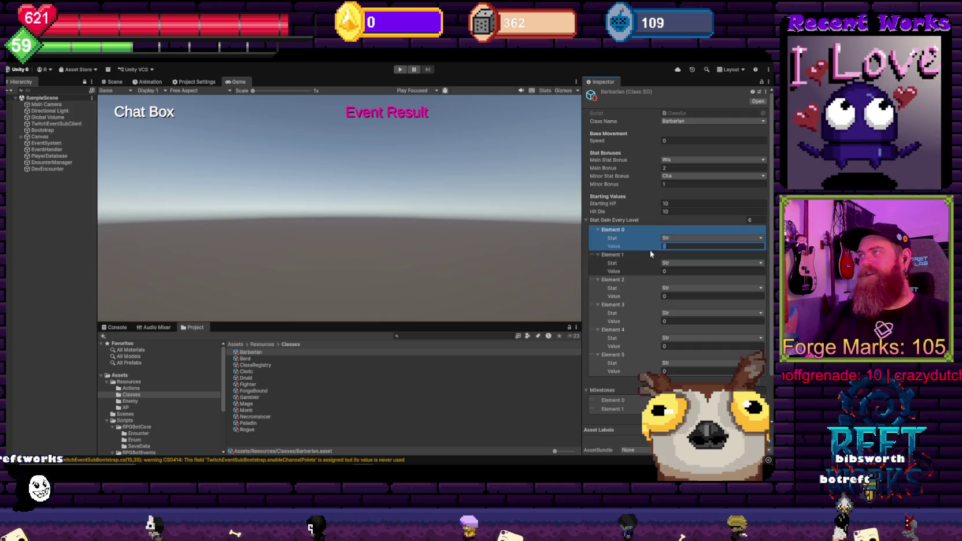
# Fill in Barbarian's gain values and make the first two entries raise Str and Dex
pyautogui.write('1')
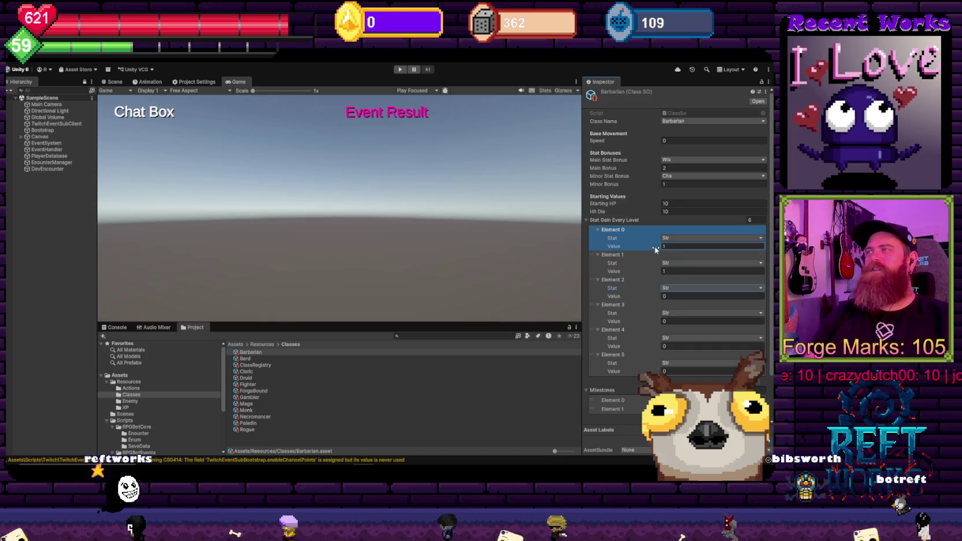
pyautogui.write('2')
pyautogui.press('Tab')
pyautogui.press('Tab')
pyautogui.write('1')
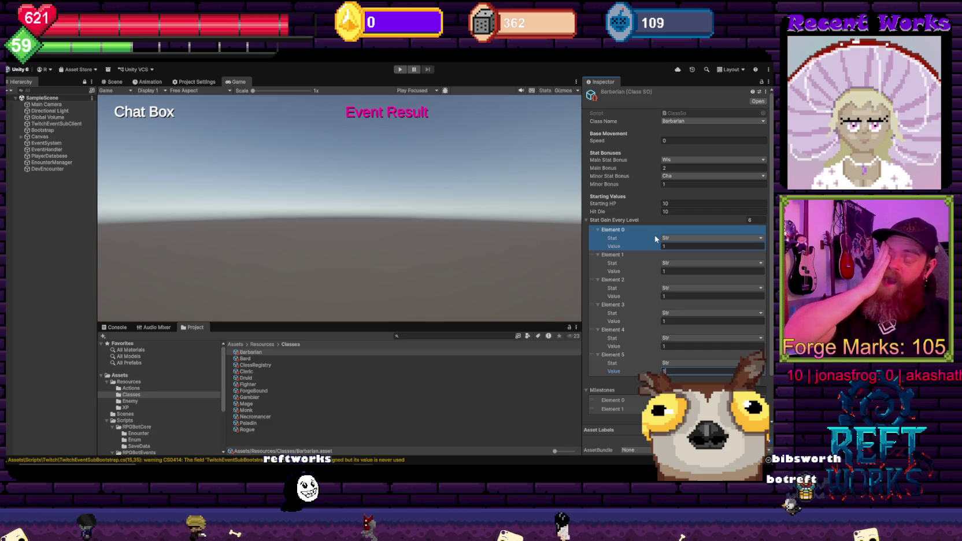
pyautogui.click(664, 237)
pyautogui.click(665, 249)
pyautogui.write('2')
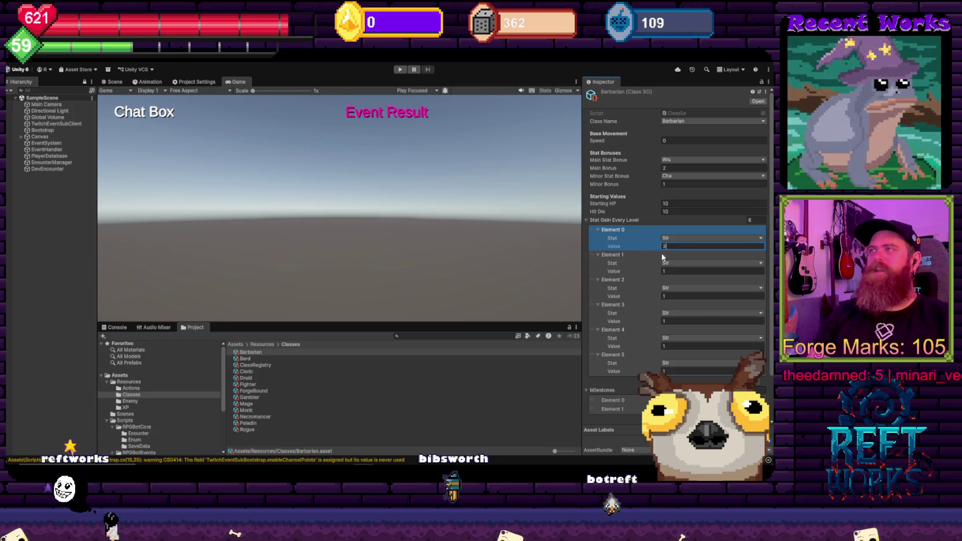
pyautogui.click(672, 263)
pyautogui.click(680, 281)
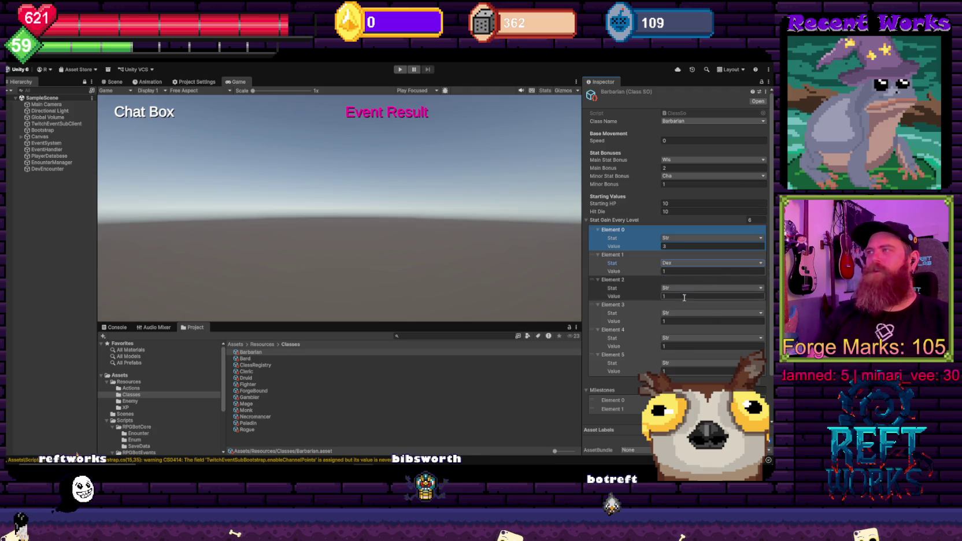
# Make the next Barbarian entries raise Con and Int, set Element 5's stat, then select Cleric
pyautogui.click(686, 318)
pyautogui.click(671, 296)
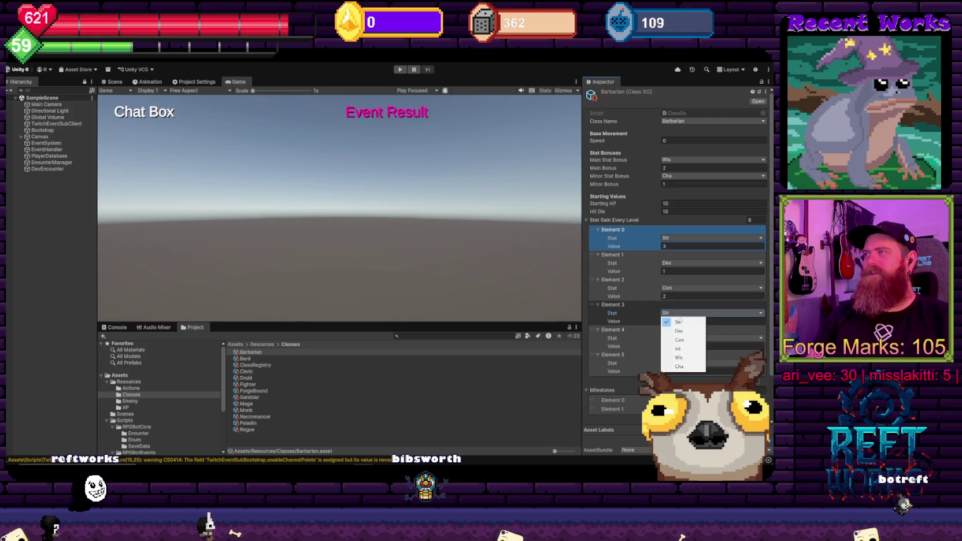
pyautogui.click(691, 350)
pyautogui.click(711, 338)
pyautogui.click(680, 382)
pyautogui.click(665, 363)
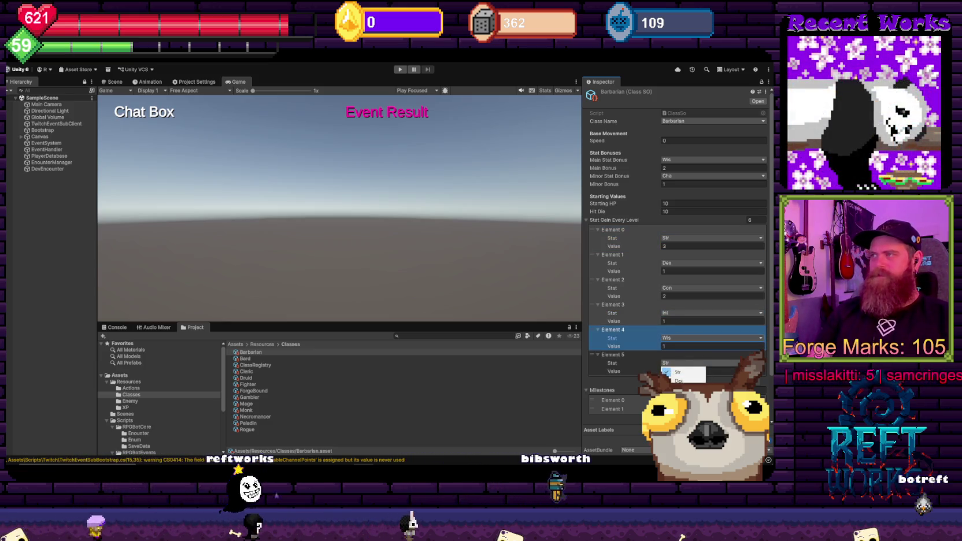
pyautogui.click(246, 359)
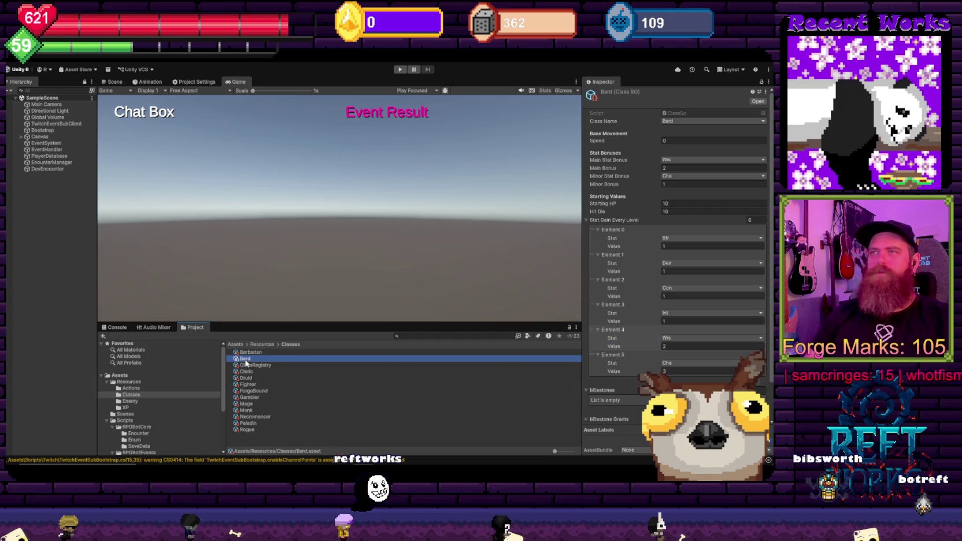
pyautogui.click(253, 371)
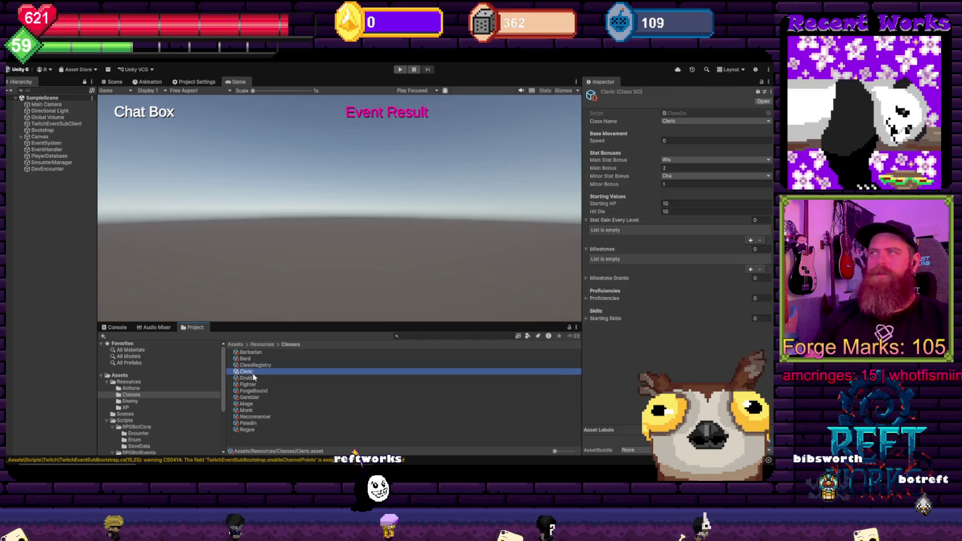
# Give Cleric six stat gain entries raising Str, Dex, Con, Int, Wis and Cha
pyautogui.click(759, 221)
pyautogui.write('6')
pyautogui.press('Return')
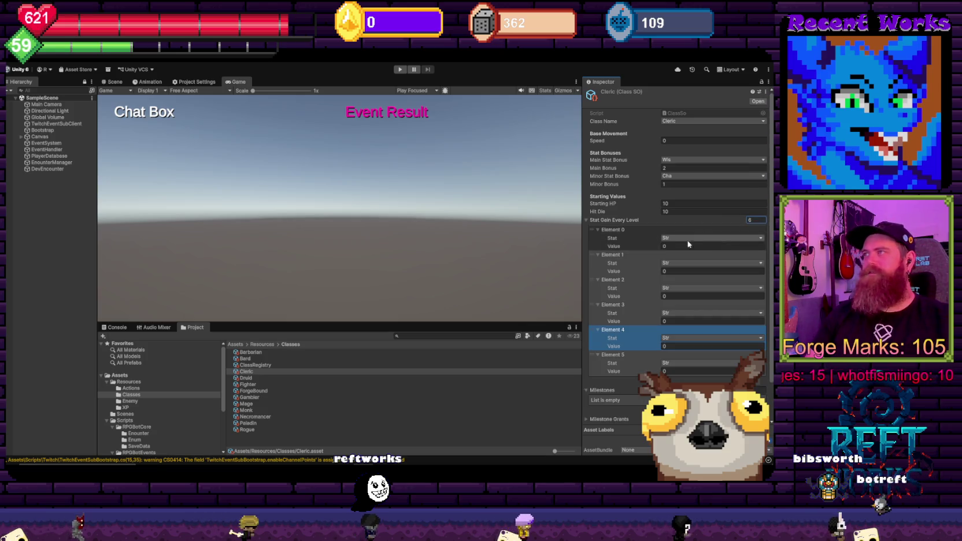
pyautogui.click(678, 263)
pyautogui.click(679, 281)
pyautogui.click(678, 288)
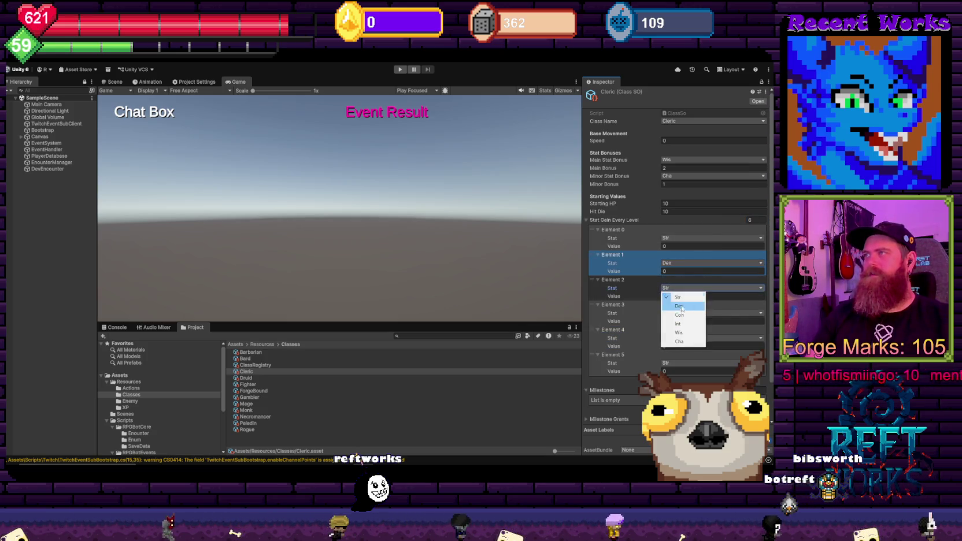
pyautogui.click(680, 315)
pyautogui.click(680, 313)
pyautogui.click(678, 348)
pyautogui.click(679, 338)
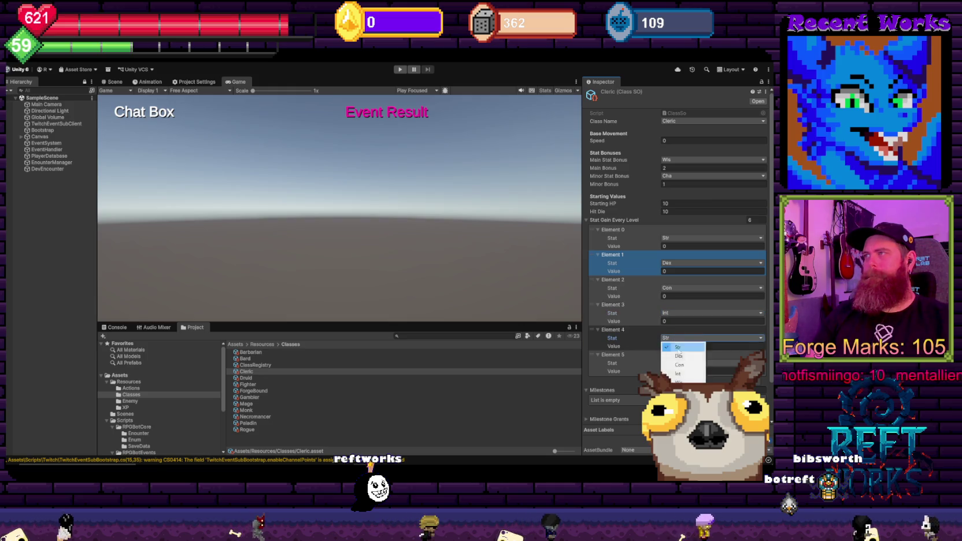
pyautogui.click(678, 382)
pyautogui.click(678, 363)
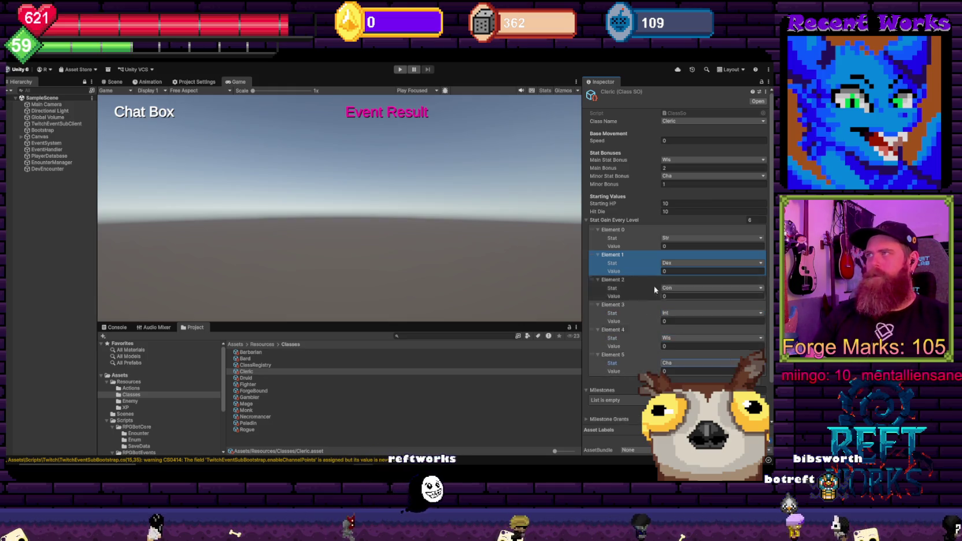
pyautogui.click(679, 322)
# Enter the Cleric's gain values: 1 for most stats and 2 for Con
pyautogui.click(677, 248)
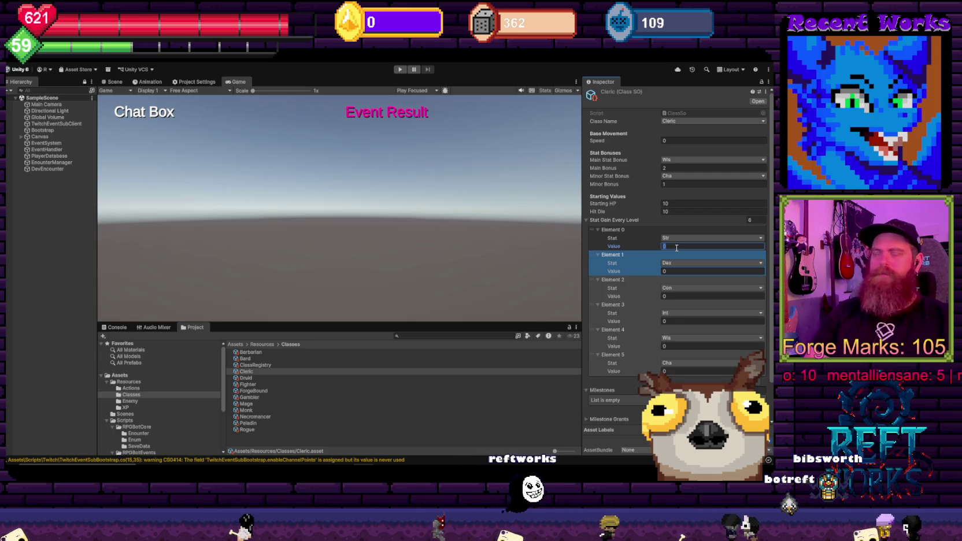
pyautogui.write('1')
pyautogui.press('Tab')
pyautogui.write('11')
pyautogui.press('Tab')
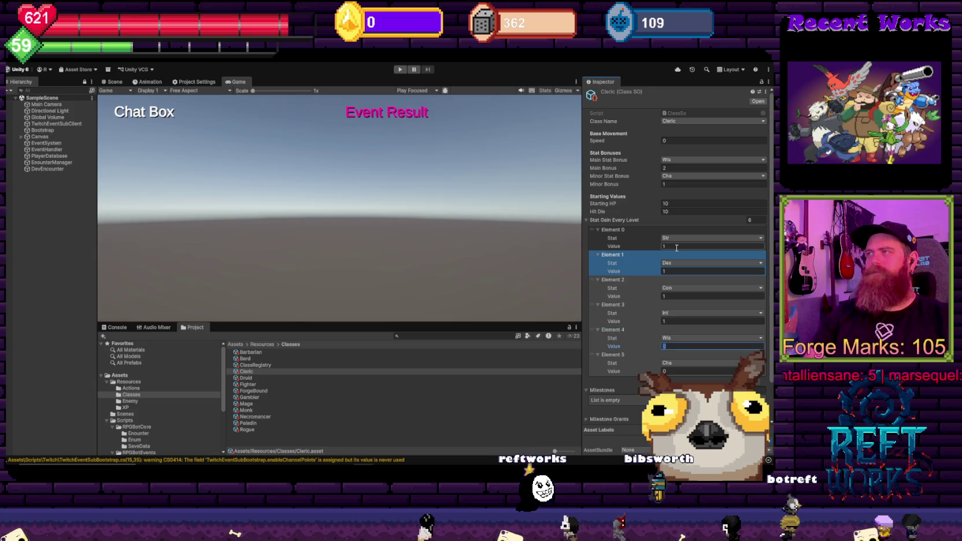
pyautogui.write('1')
pyautogui.click(689, 346)
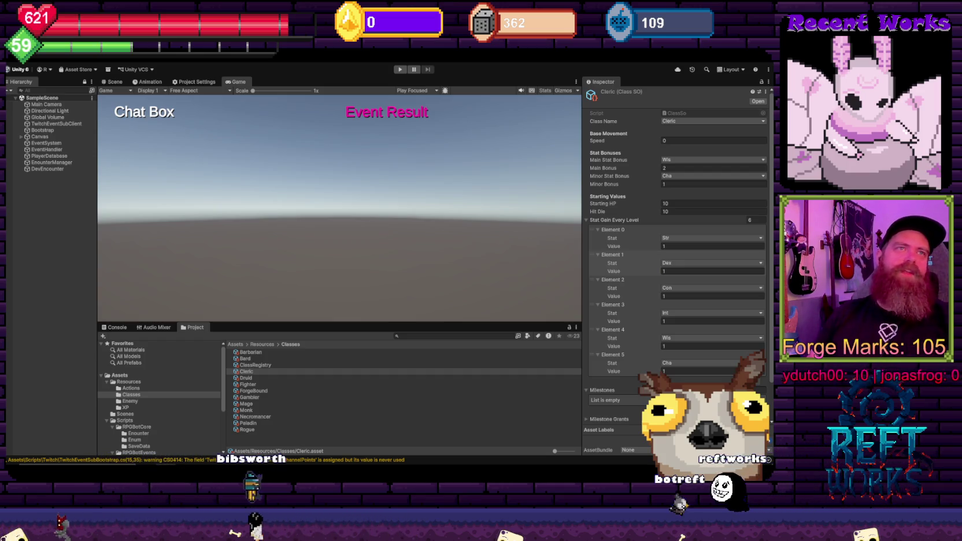
pyautogui.click(678, 274)
pyautogui.click(680, 295)
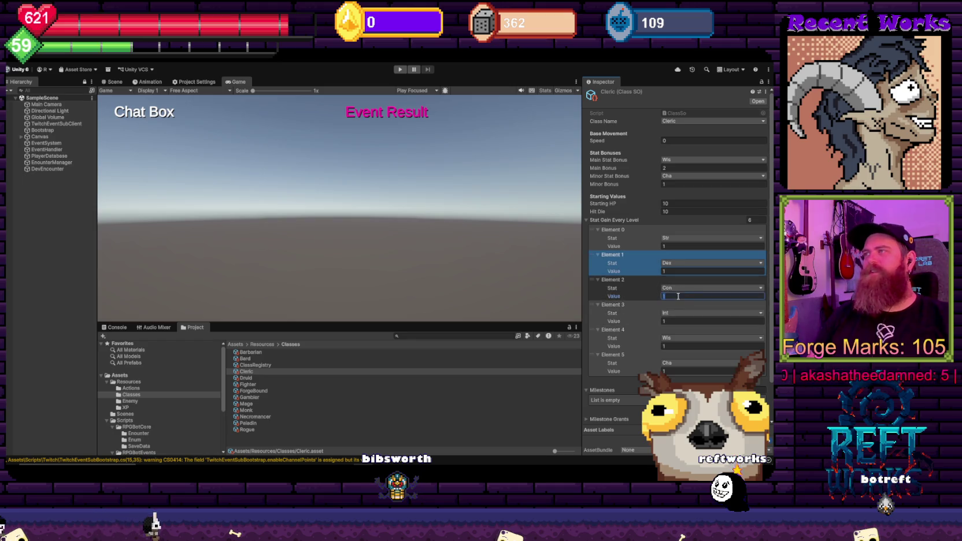
pyautogui.write('2')
# Set the Cleric's Wis gain to 3, then give Druid six stat gain entries
pyautogui.click(671, 338)
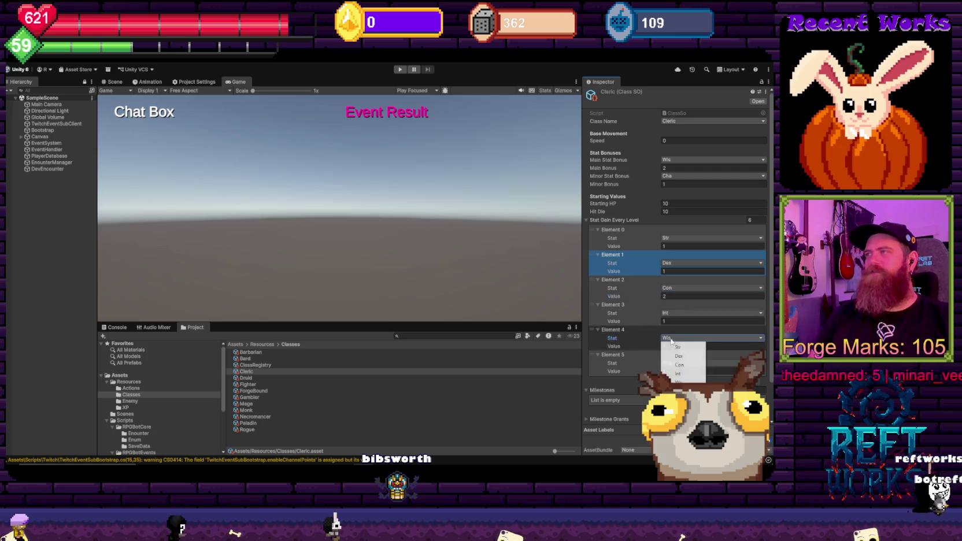
pyautogui.click(743, 346)
pyautogui.write('3')
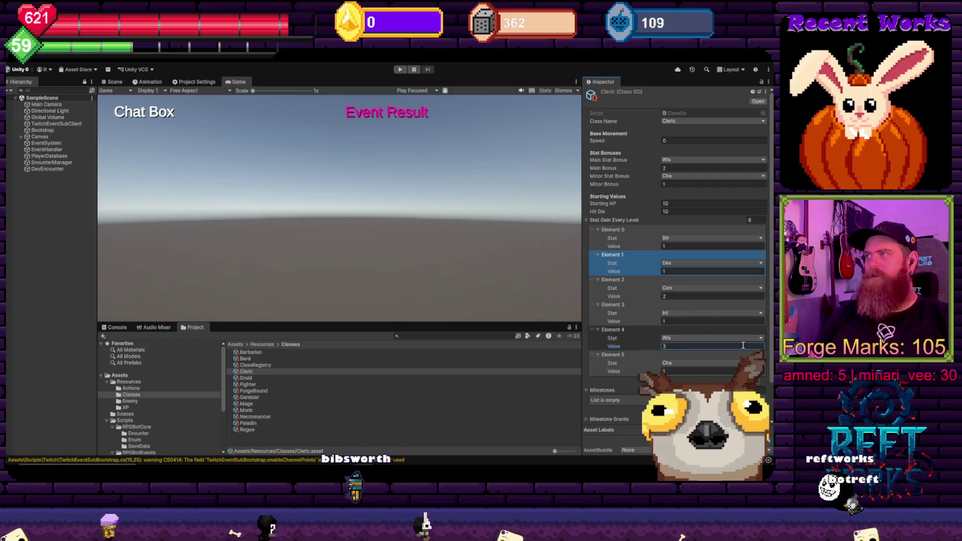
pyautogui.click(246, 378)
pyautogui.click(758, 221)
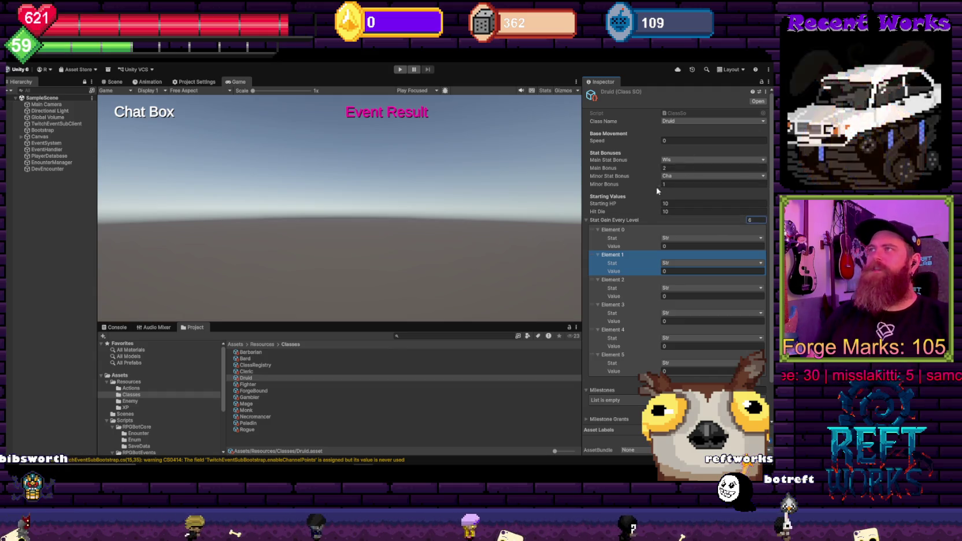
# Make Str the Barbarian's main stat bonus and Con its minor stat bonus
pyautogui.click(247, 372)
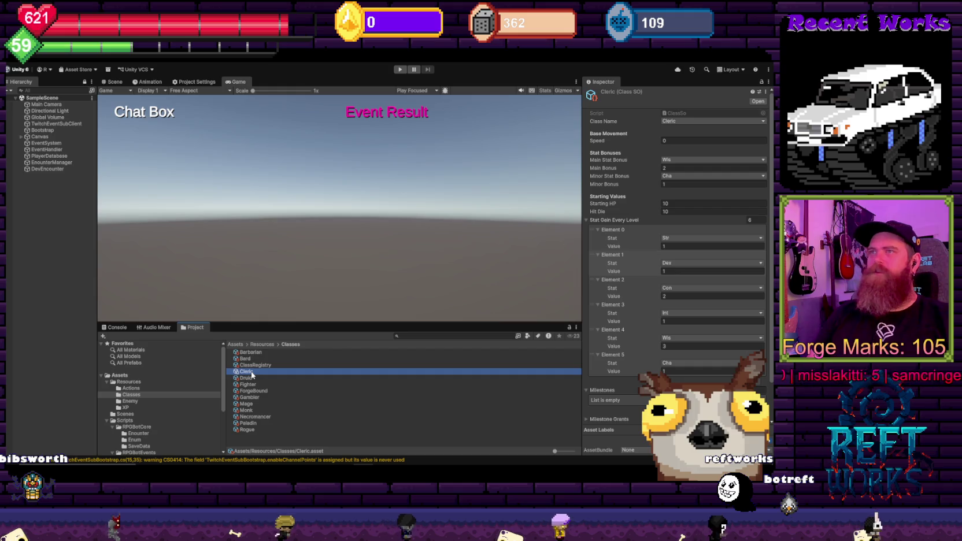
pyautogui.click(253, 352)
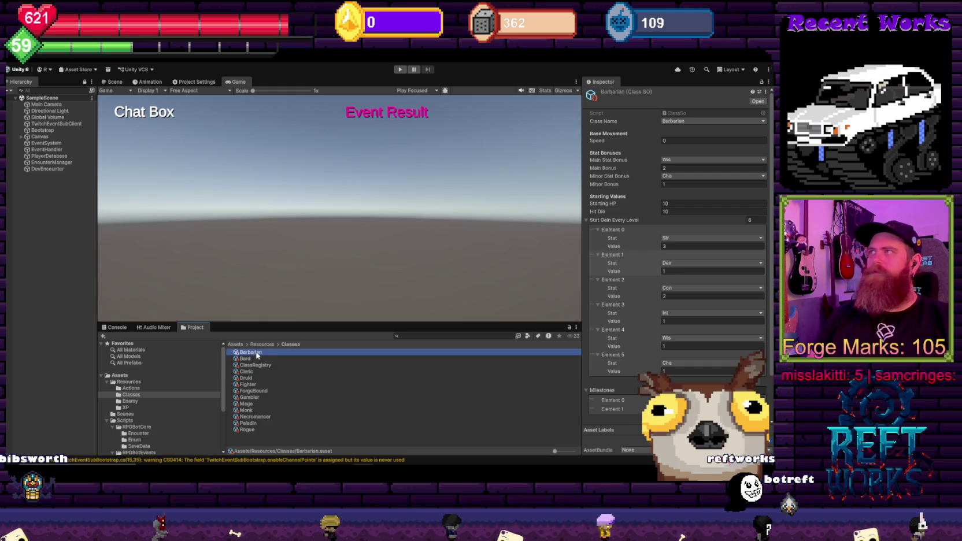
pyautogui.click(676, 159)
pyautogui.click(677, 168)
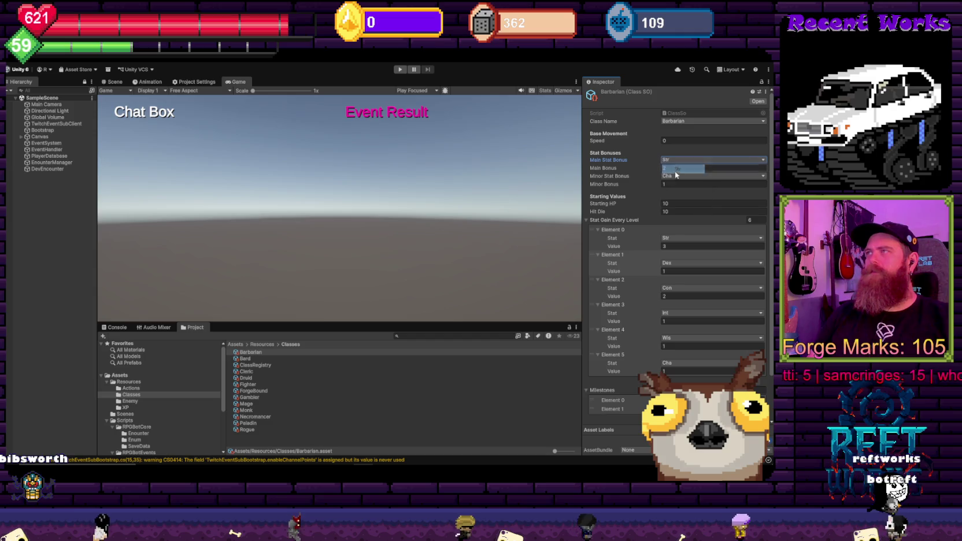
pyautogui.click(685, 176)
pyautogui.click(691, 204)
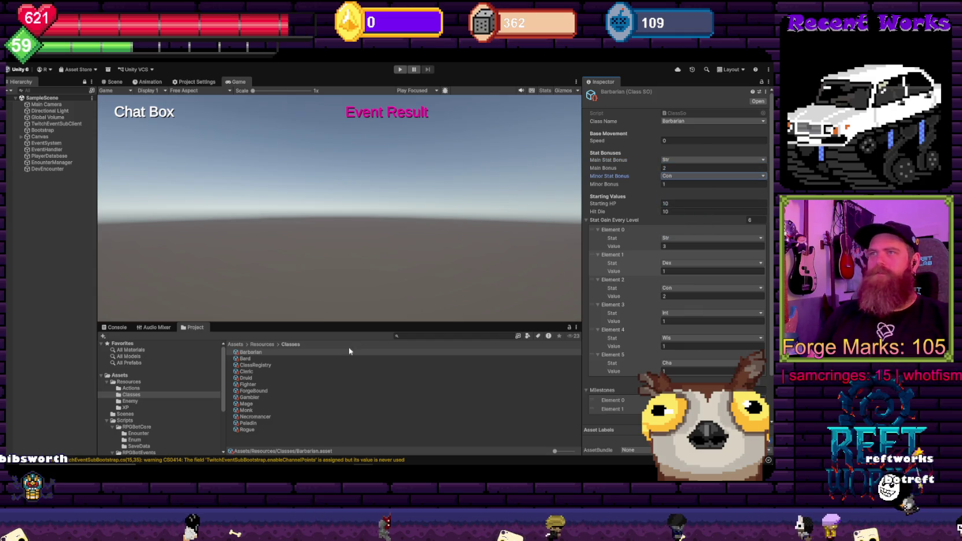
# Keep Wis as the Cleric's main stat bonus and change its minor bonus to Con
pyautogui.click(258, 359)
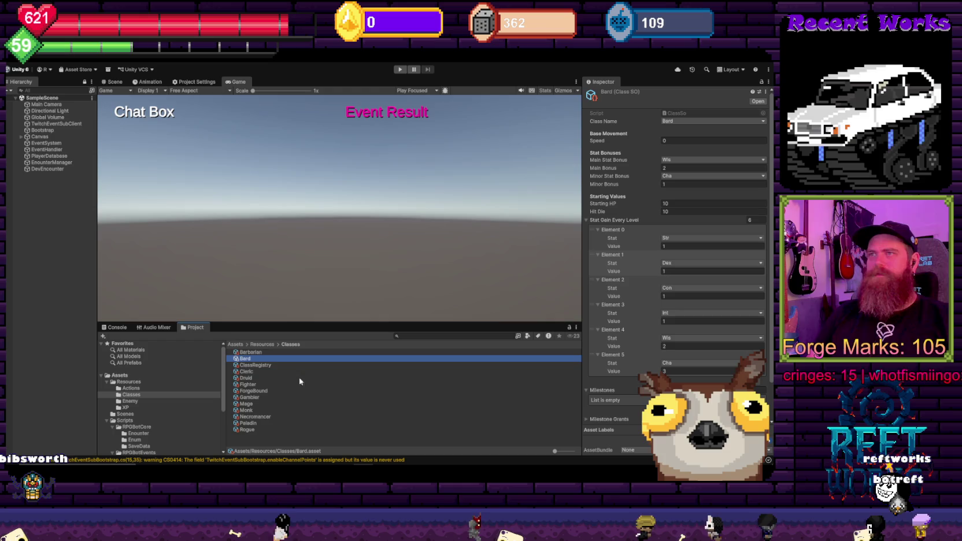
pyautogui.click(247, 371)
pyautogui.click(713, 160)
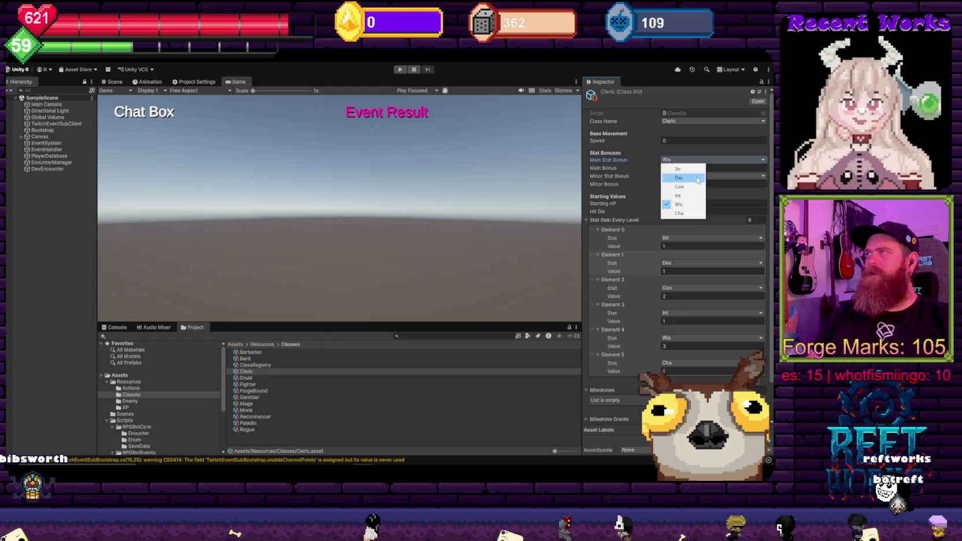
pyautogui.click(679, 205)
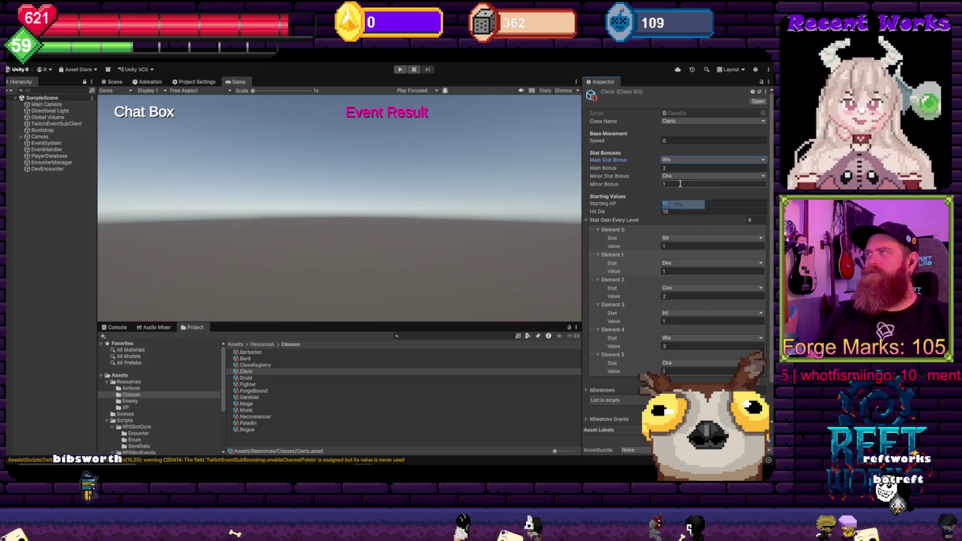
pyautogui.click(706, 176)
pyautogui.click(686, 203)
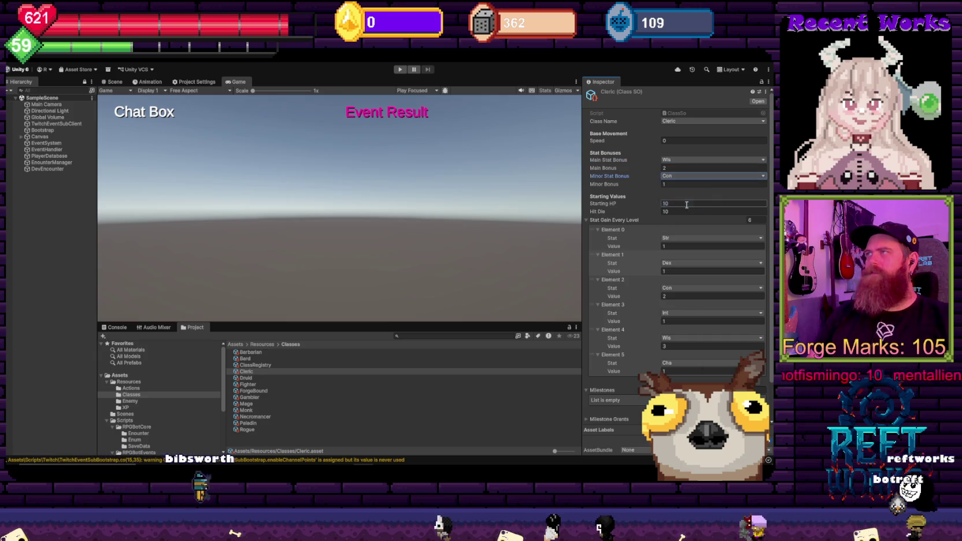
# Show the Druid class asset, with Wis main (+2) and Cha minor (+1) stat bonuses
pyautogui.click(246, 378)
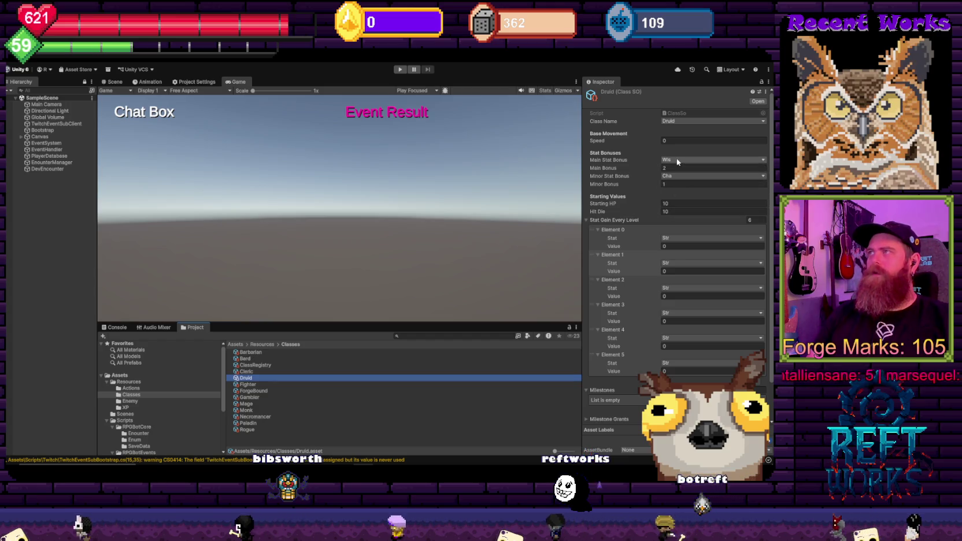
pyautogui.click(593, 453)
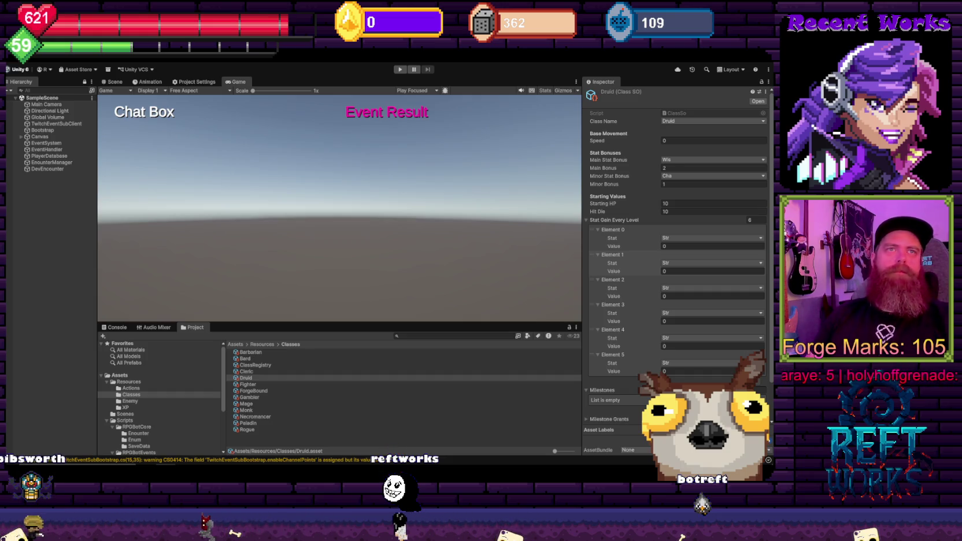
# Make Con the Druid's minor stat bonus and set gain Elements 1–5 to Dex, Con, Int, Wis, Cha
pyautogui.click(682, 178)
pyautogui.click(685, 204)
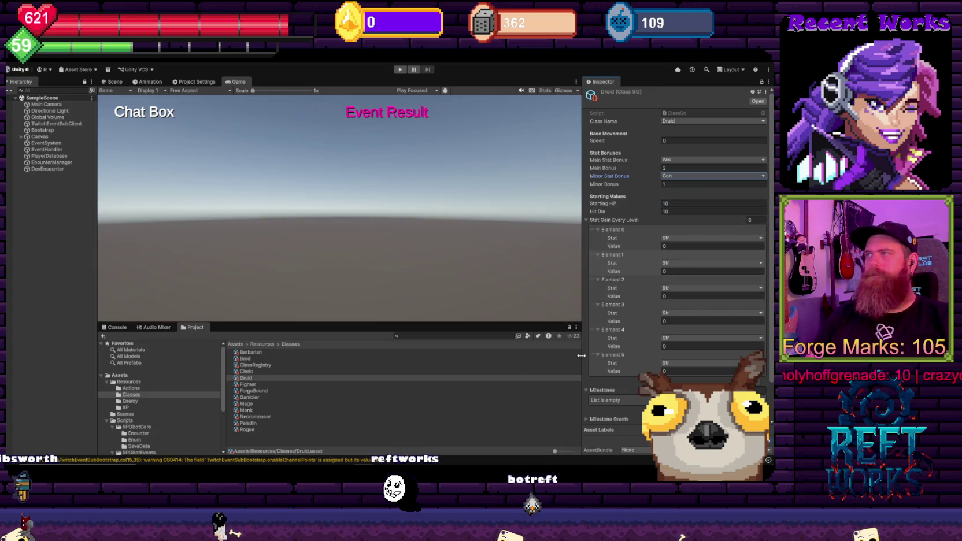
pyautogui.click(668, 263)
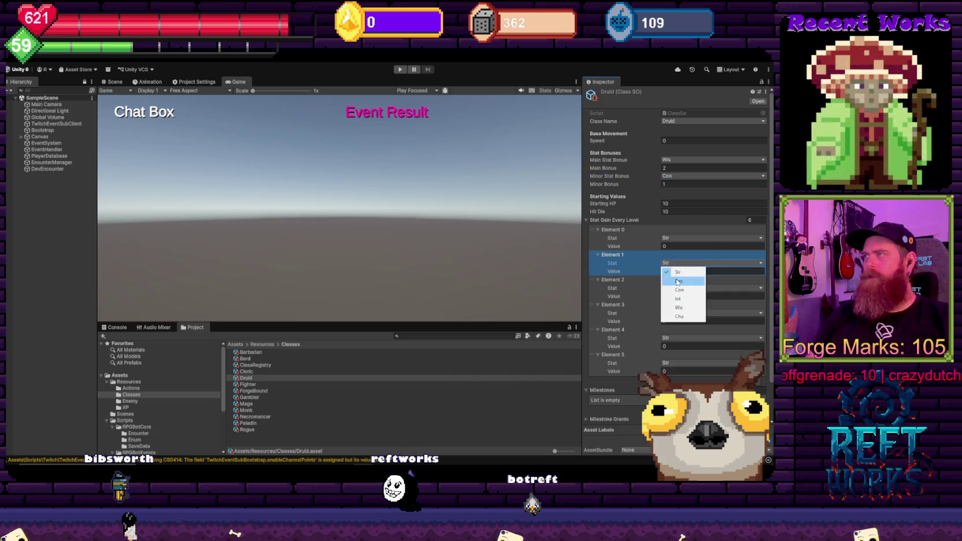
pyautogui.click(678, 282)
pyautogui.click(679, 314)
pyautogui.click(667, 314)
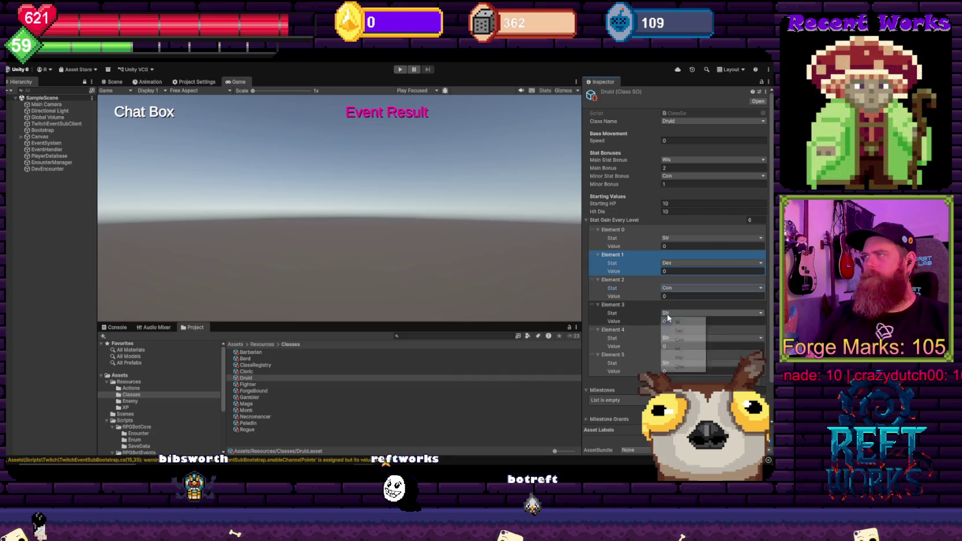
pyautogui.click(679, 348)
pyautogui.click(682, 381)
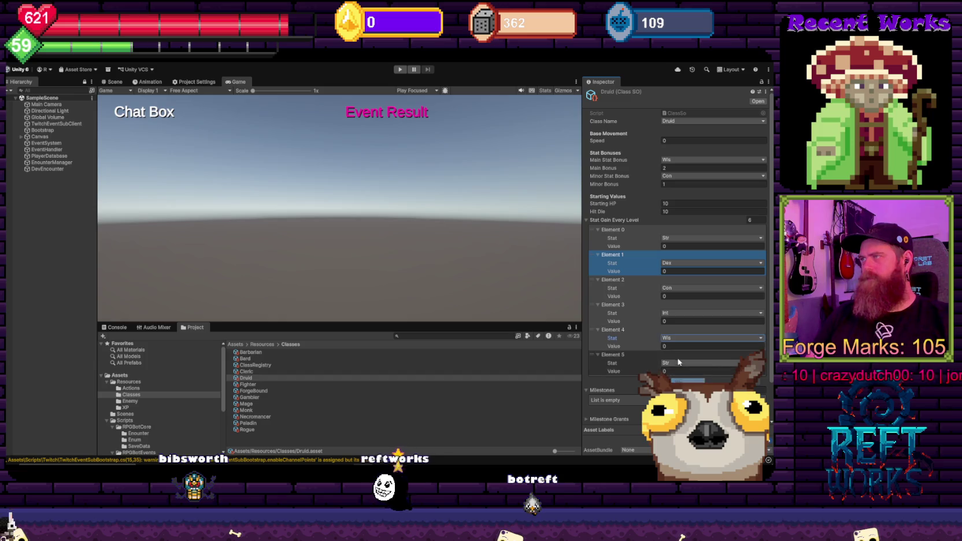
pyautogui.click(682, 413)
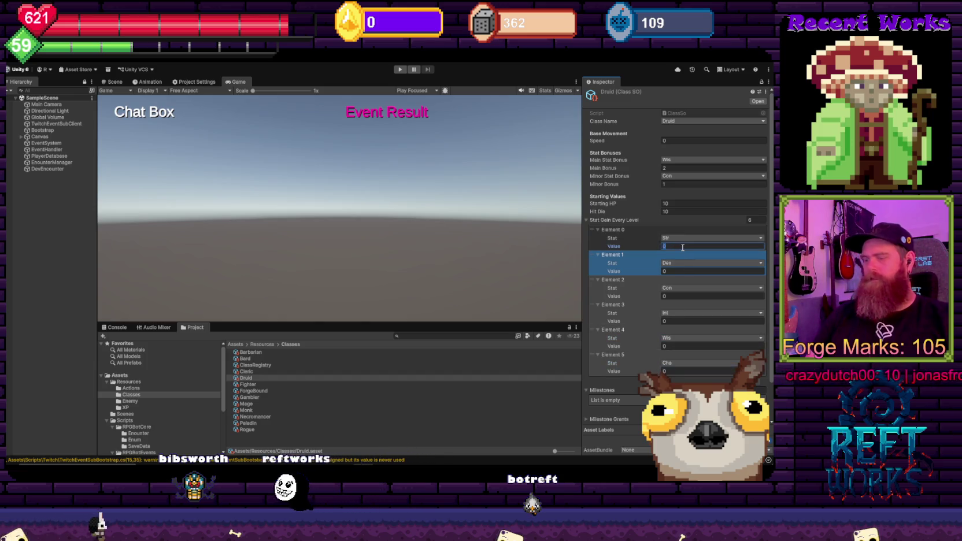
# Enter the Druid's gain amounts: Str 1, Dex 1, Con 3 and Wis 2
pyautogui.click(673, 270)
pyautogui.write('1')
pyautogui.click(673, 296)
pyautogui.write('1')
pyautogui.press('BackSpace')
pyautogui.click(683, 344)
pyautogui.write('2')
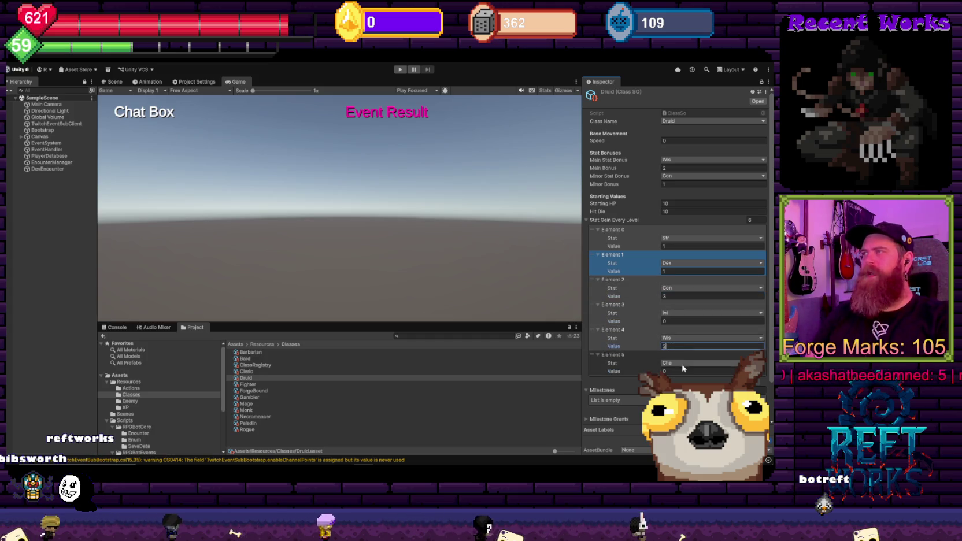
pyautogui.click(679, 315)
pyautogui.click(712, 321)
pyautogui.write('1')
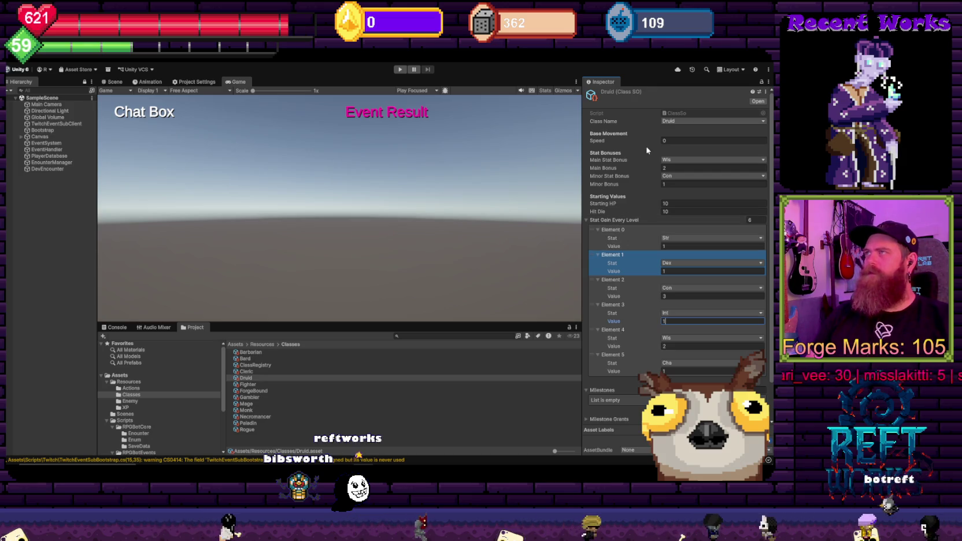
# Check the movement speed on Barbarian, Bard, Cleric, Druid, Fighter, ForgeBound and Gambler
pyautogui.click(250, 352)
pyautogui.click(689, 141)
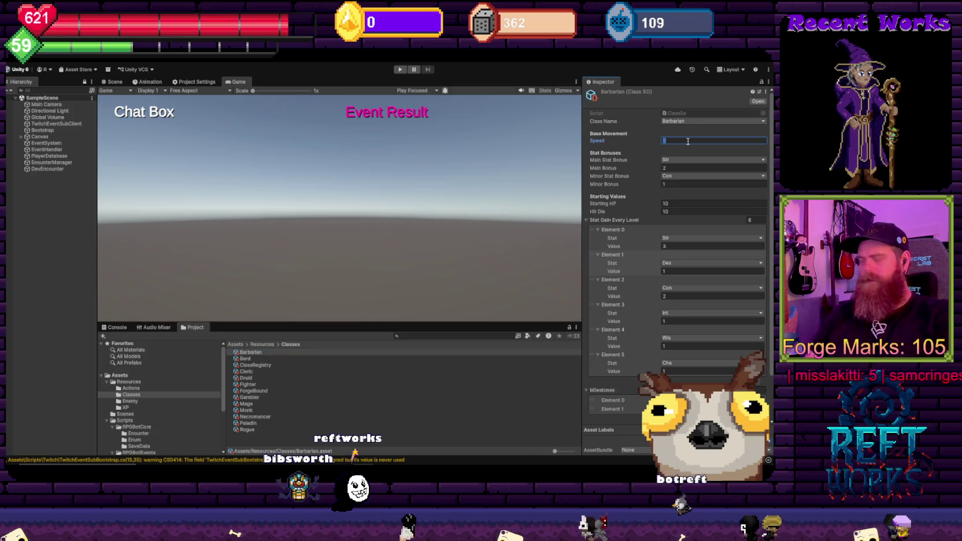
pyautogui.write('30')
pyautogui.click(315, 358)
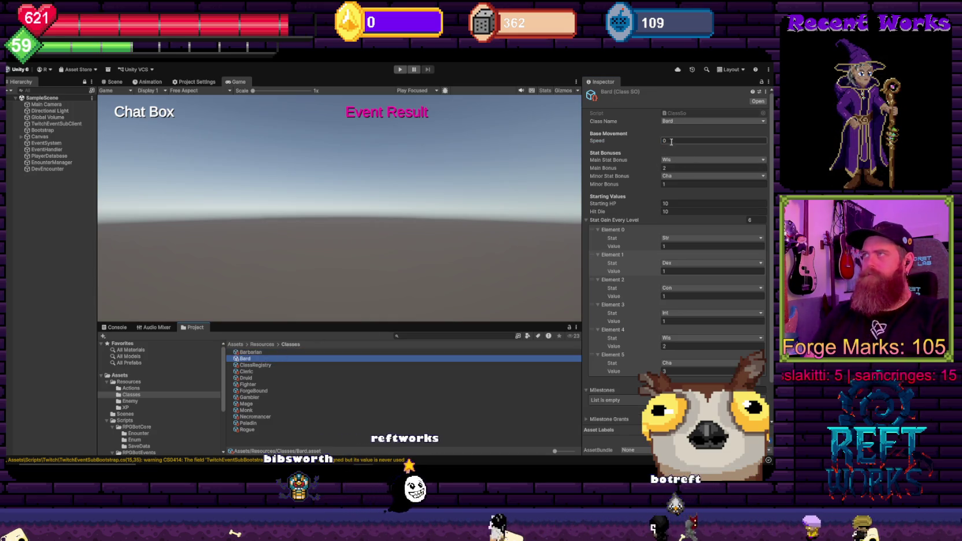
pyautogui.press('Down')
pyautogui.press('Down')
pyautogui.click(666, 141)
pyautogui.click(254, 378)
pyautogui.click(686, 139)
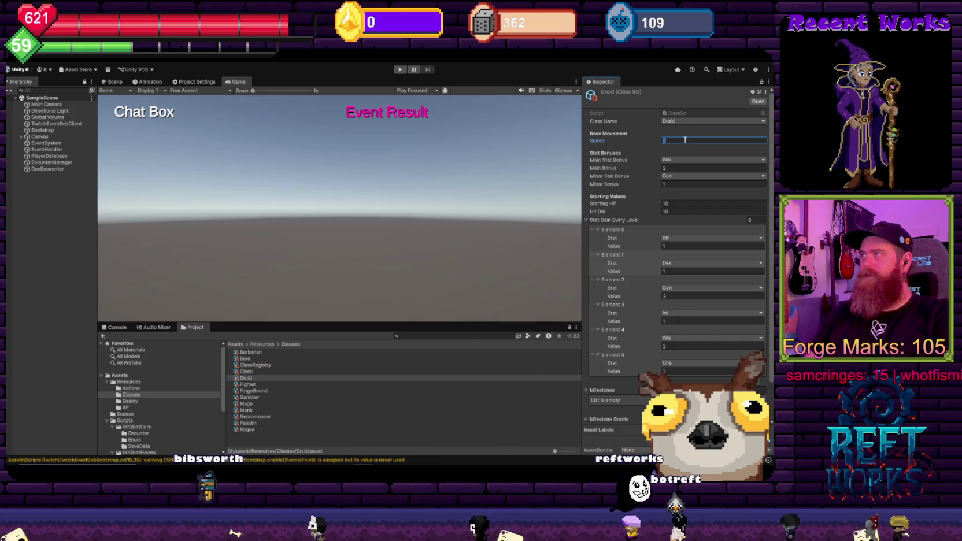
pyautogui.press('Down')
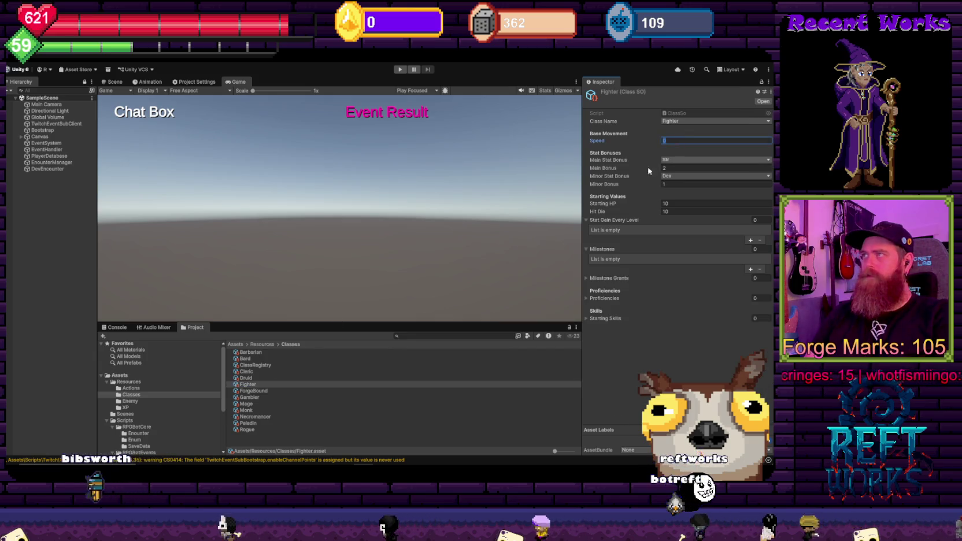
pyautogui.press('Down')
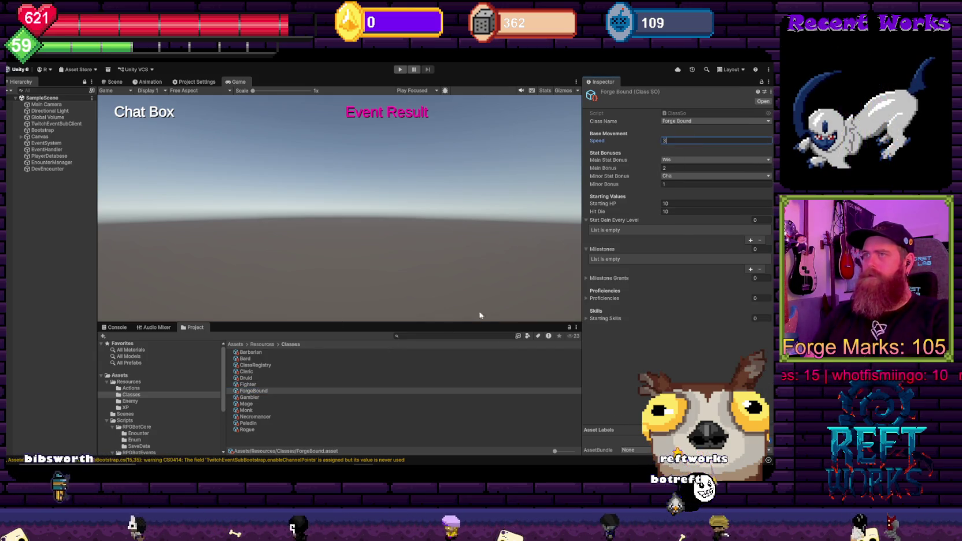
pyautogui.click(255, 397)
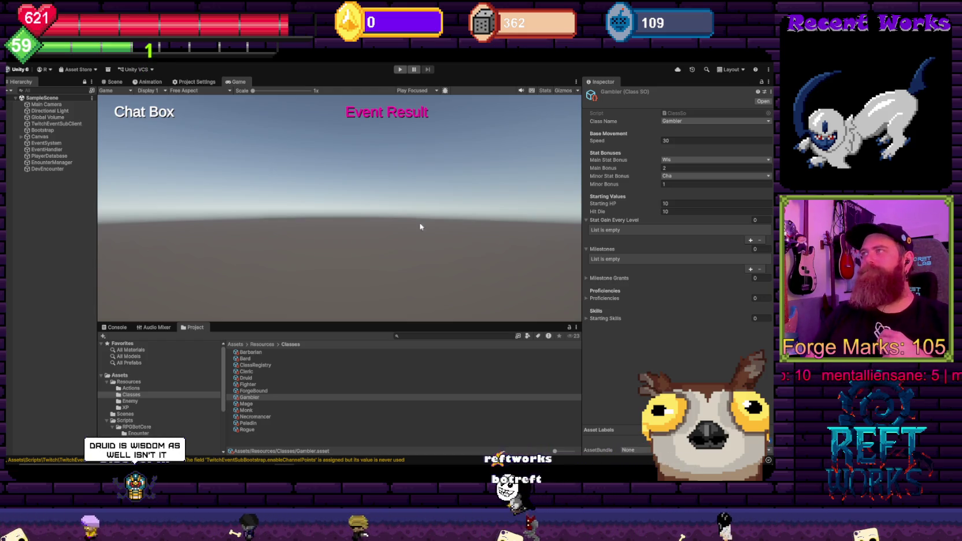
# Set Base Movement Speed to 30 on Mage, Monk, Necromancer, Paladin and Rogue, ending on Druid
pyautogui.click(246, 404)
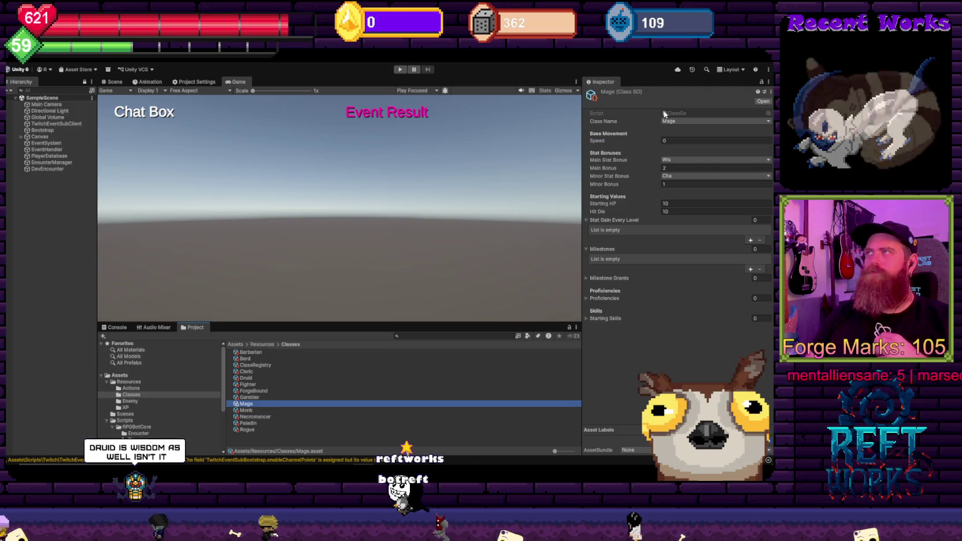
pyautogui.click(673, 141)
pyautogui.write('30')
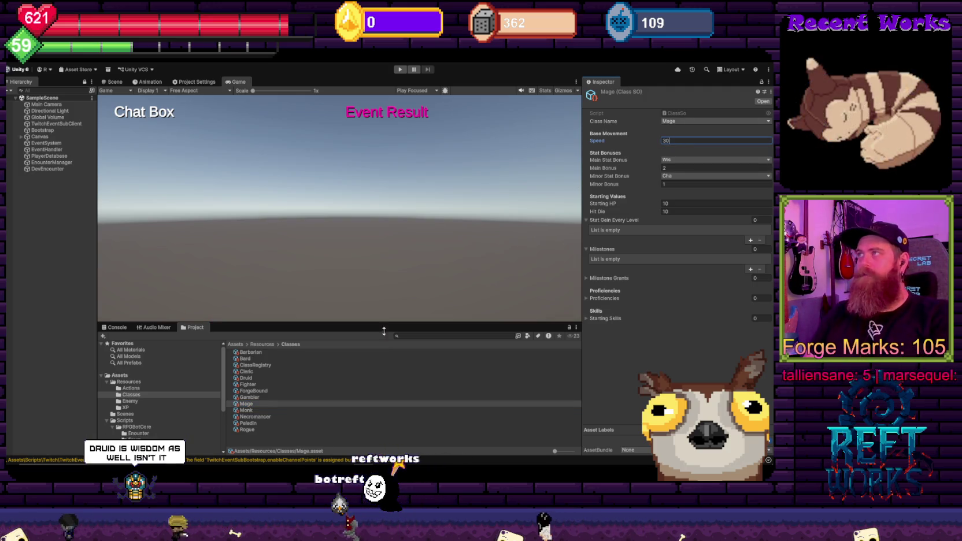
pyautogui.click(260, 411)
pyautogui.click(671, 141)
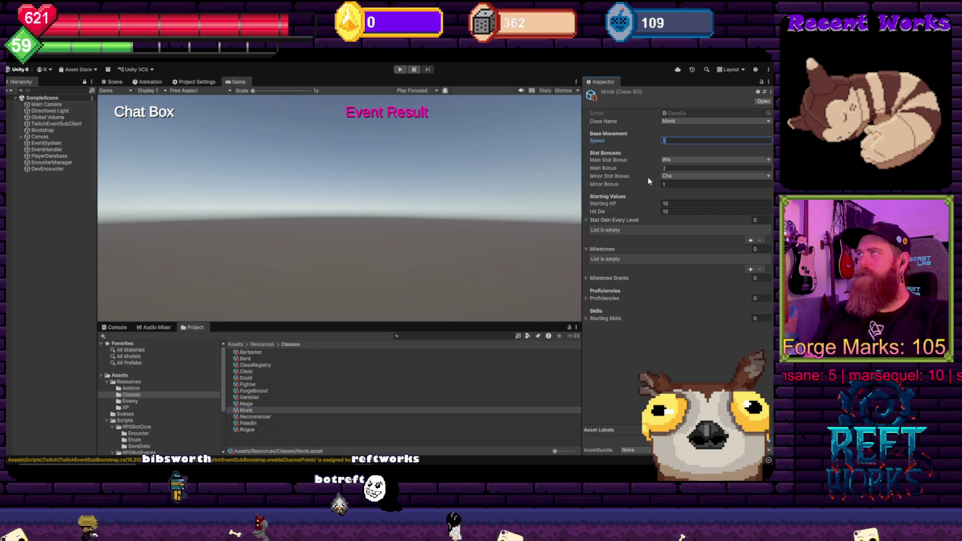
pyautogui.write('30')
pyautogui.click(268, 416)
pyautogui.click(666, 142)
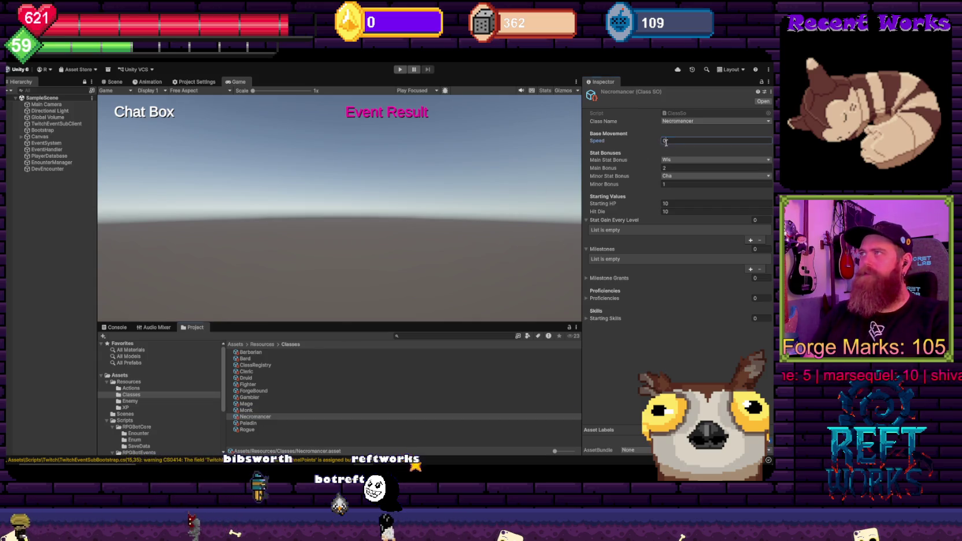
pyautogui.click(248, 423)
pyautogui.click(667, 140)
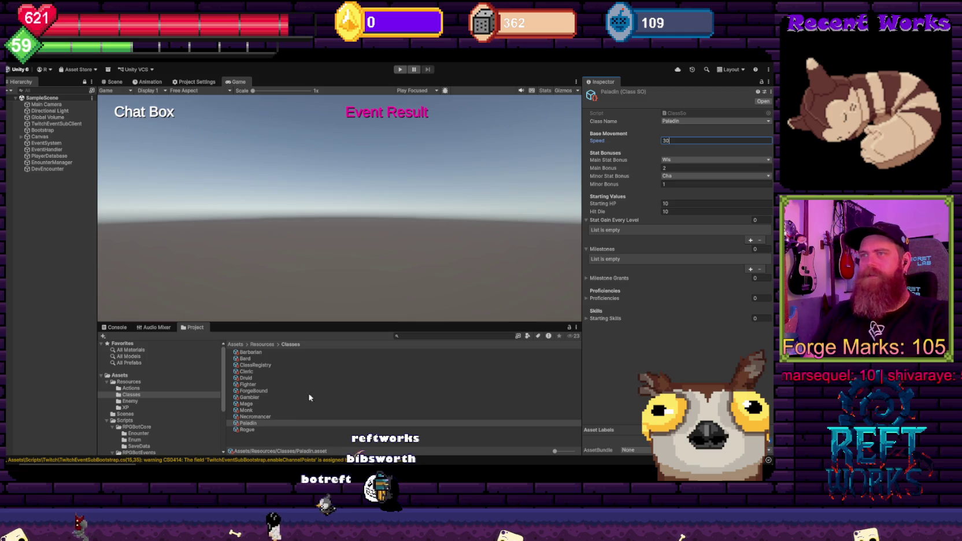
pyautogui.click(250, 427)
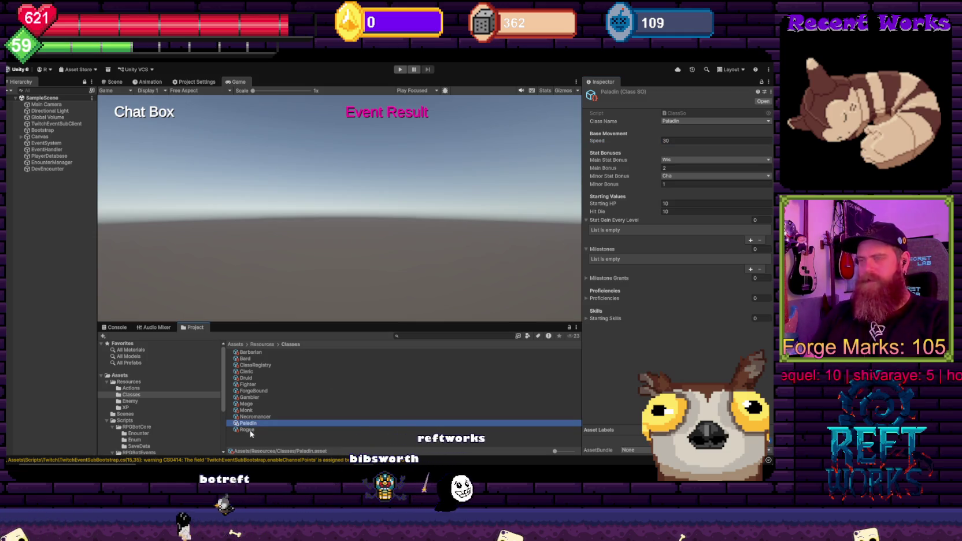
pyautogui.click(247, 430)
pyautogui.click(662, 347)
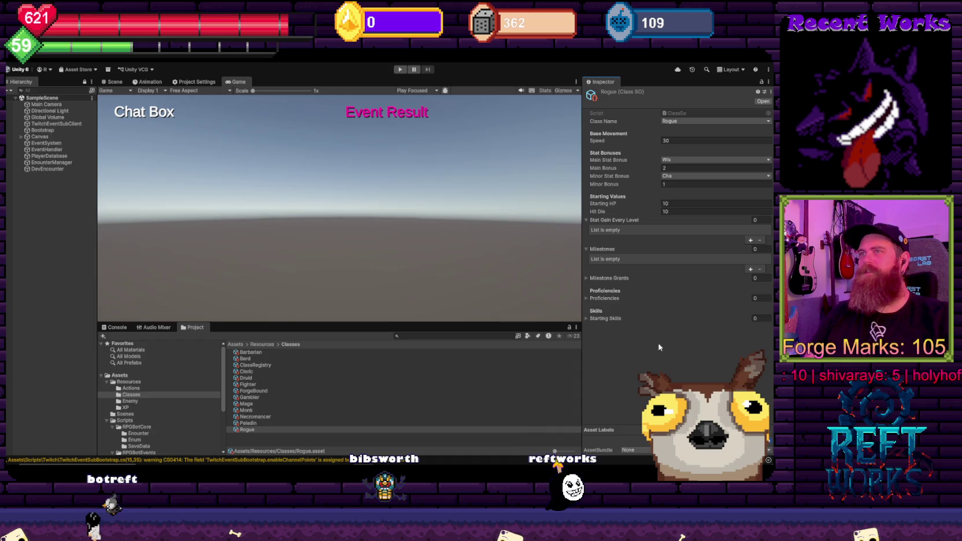
pyautogui.click(251, 379)
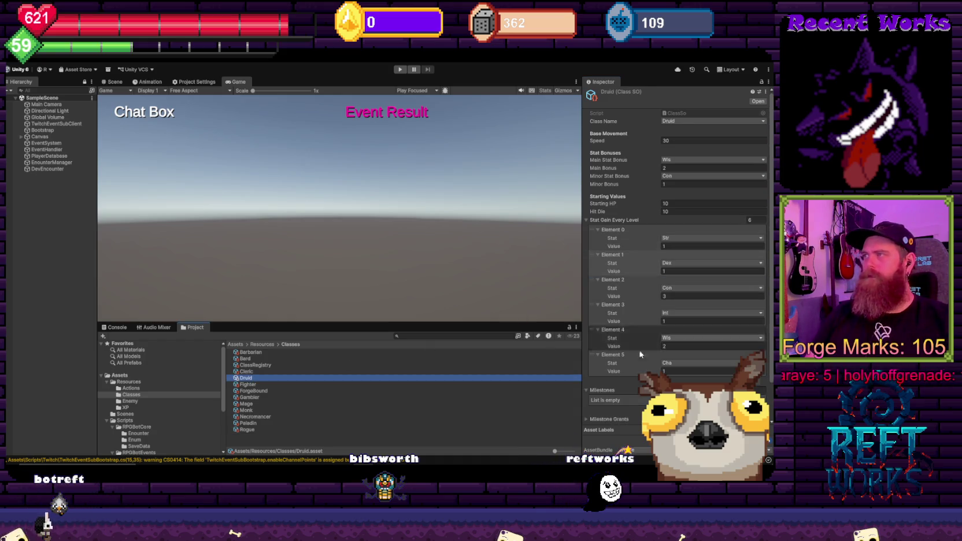
# Give the Fighter six per-level gain entries, starting with Str 2 and Dex 1
pyautogui.click(247, 384)
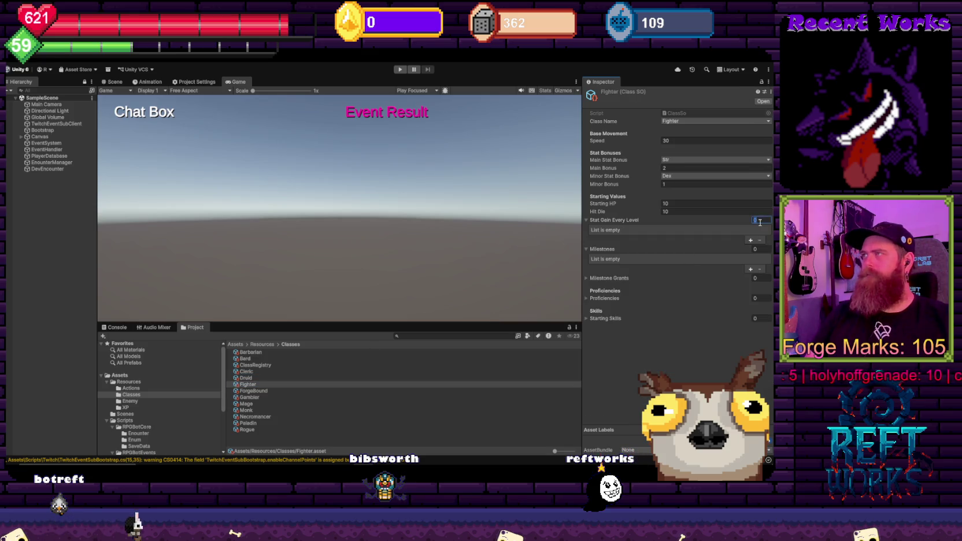
pyautogui.write('6')
pyautogui.press('Return')
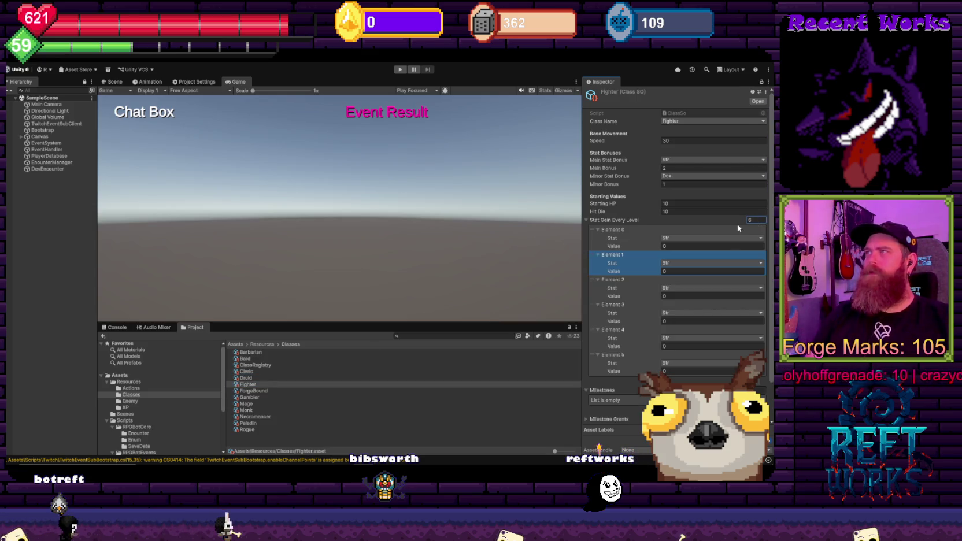
pyautogui.click(691, 247)
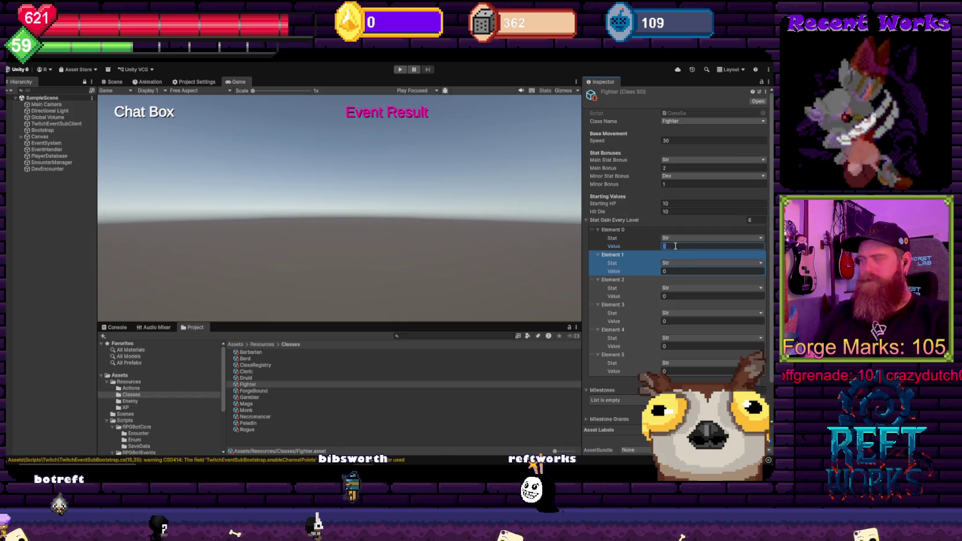
pyautogui.write('2')
pyautogui.click(674, 264)
pyautogui.click(671, 277)
pyautogui.click(689, 271)
pyautogui.write('1')
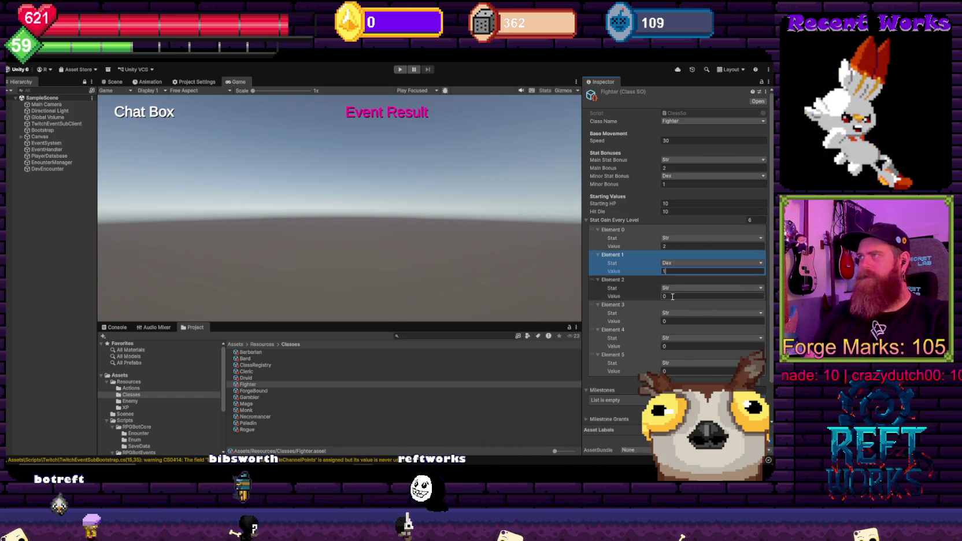
pyautogui.press('Return')
# Set the Fighter's third through sixth gains to Con, Int, Wis and Cha
pyautogui.click(677, 288)
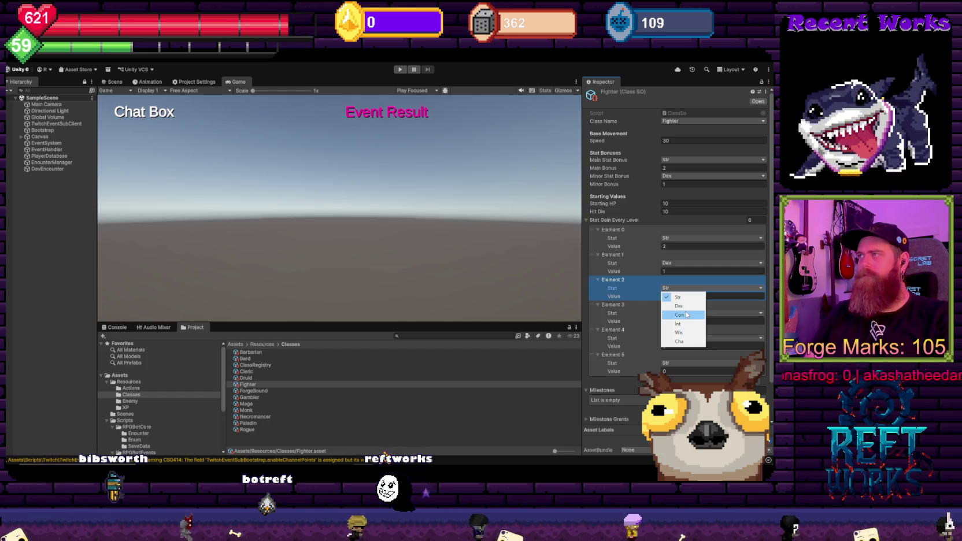
pyautogui.click(673, 298)
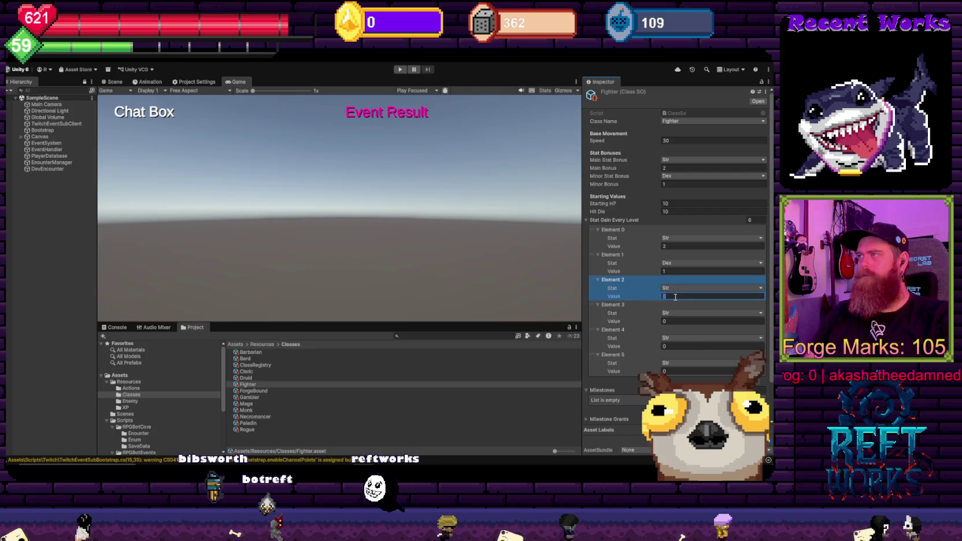
pyautogui.click(681, 289)
pyautogui.click(680, 315)
pyautogui.click(681, 313)
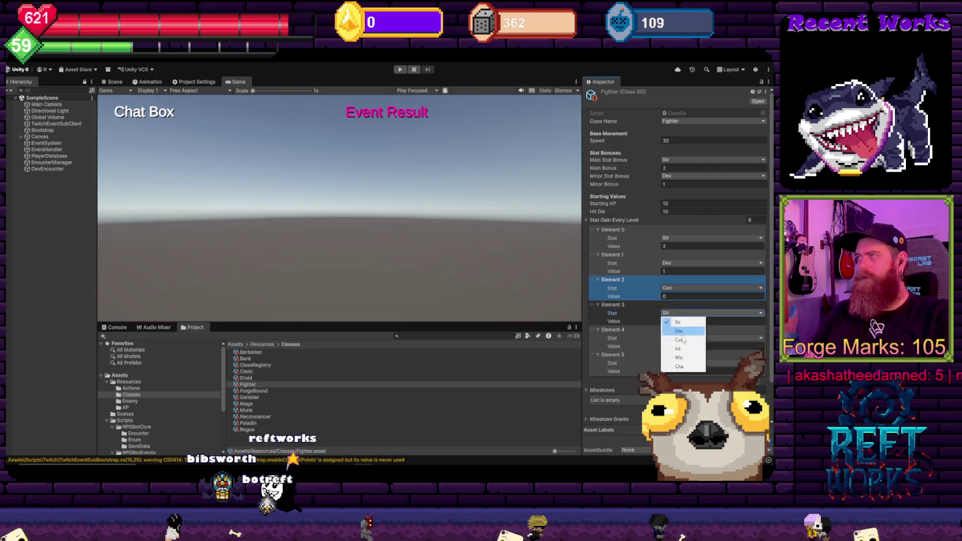
pyautogui.click(682, 349)
pyautogui.click(681, 340)
pyautogui.click(681, 382)
pyautogui.click(681, 365)
pyautogui.click(681, 413)
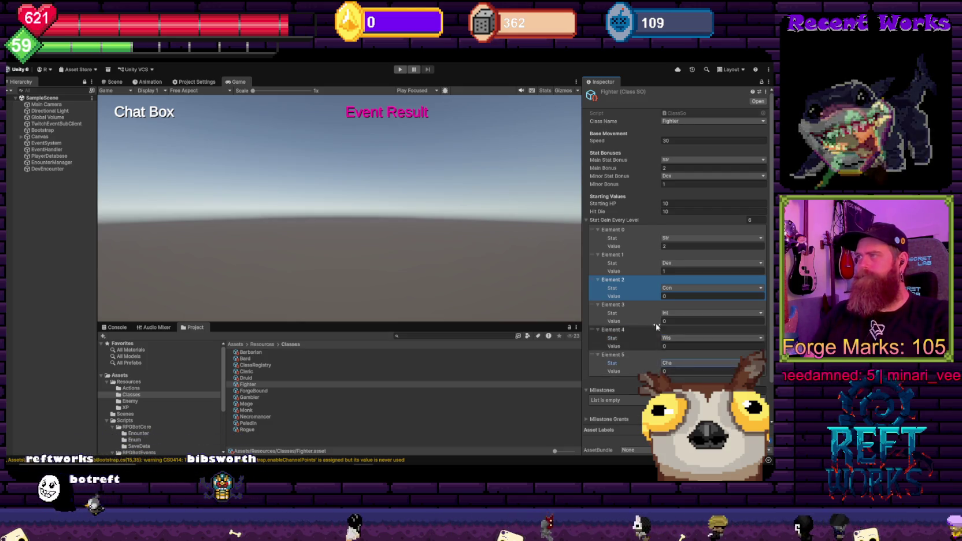
pyautogui.scroll(-2, 641, 316)
pyautogui.scroll(2, 641, 316)
# Give the Fighter's Con, Int and Wis gains a value of 1 each
pyautogui.click(671, 296)
pyautogui.write('1')
pyautogui.click(671, 321)
pyautogui.write('1')
pyautogui.click(673, 346)
pyautogui.write('1')
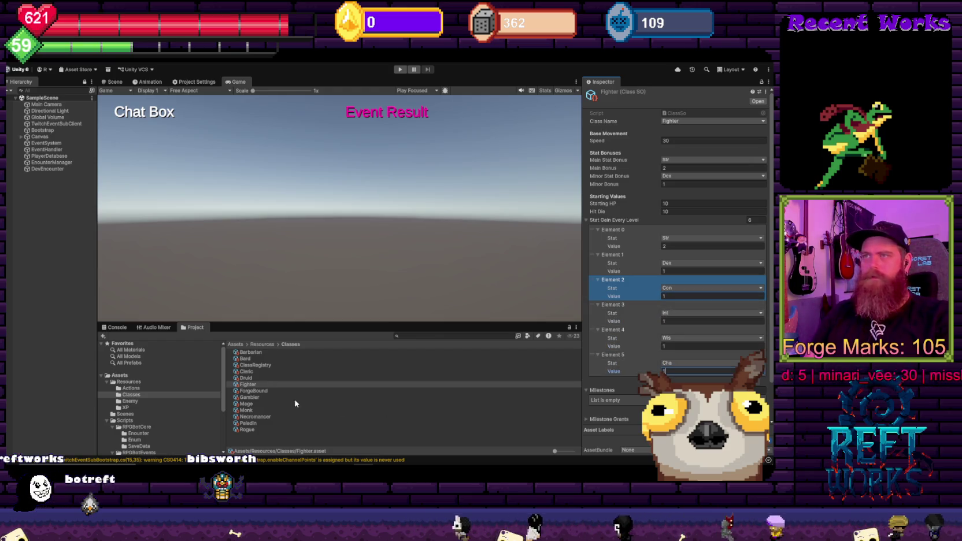
pyautogui.click(262, 392)
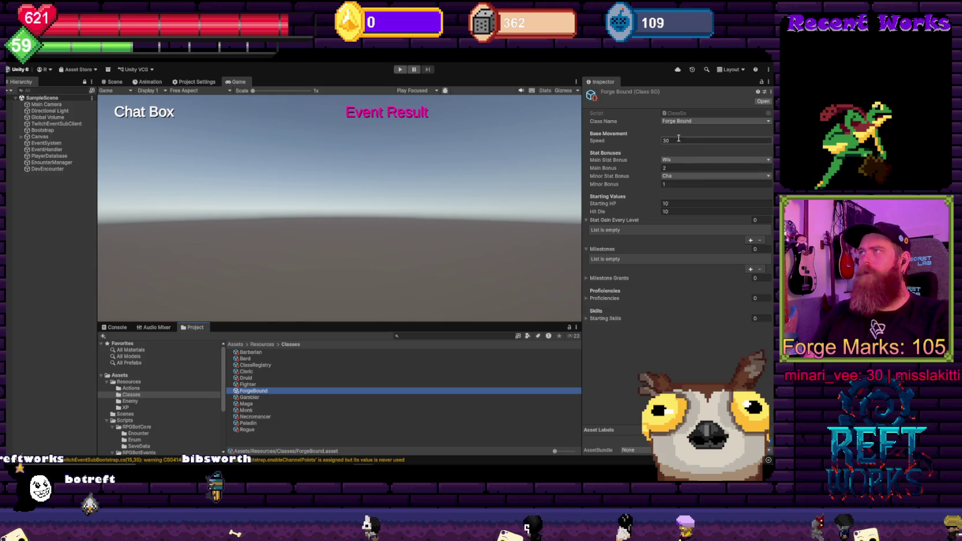
# Give Forge Bound six per-level gain entries for Str, Dex, Con, Int, Wis and Cha
pyautogui.click(755, 220)
pyautogui.write('6')
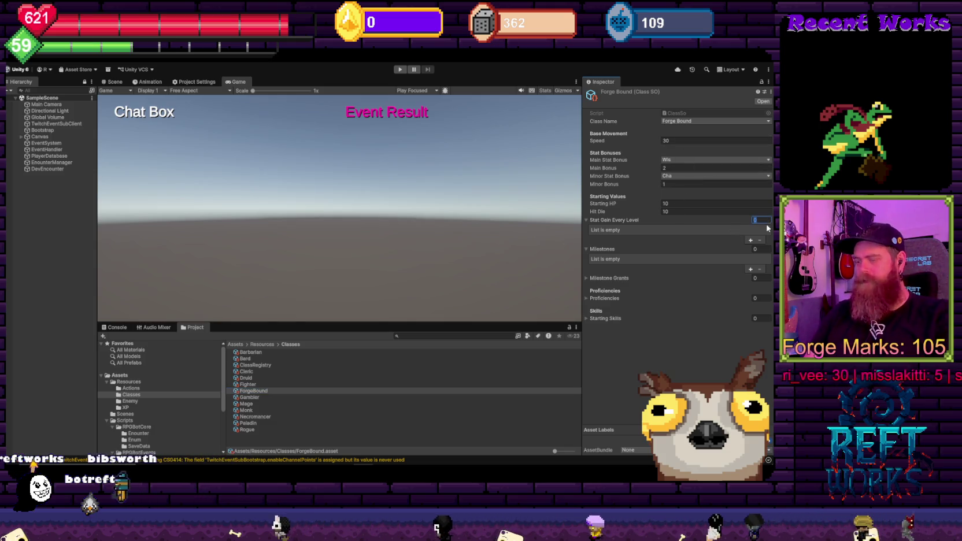
pyautogui.press('Return')
pyautogui.click(674, 263)
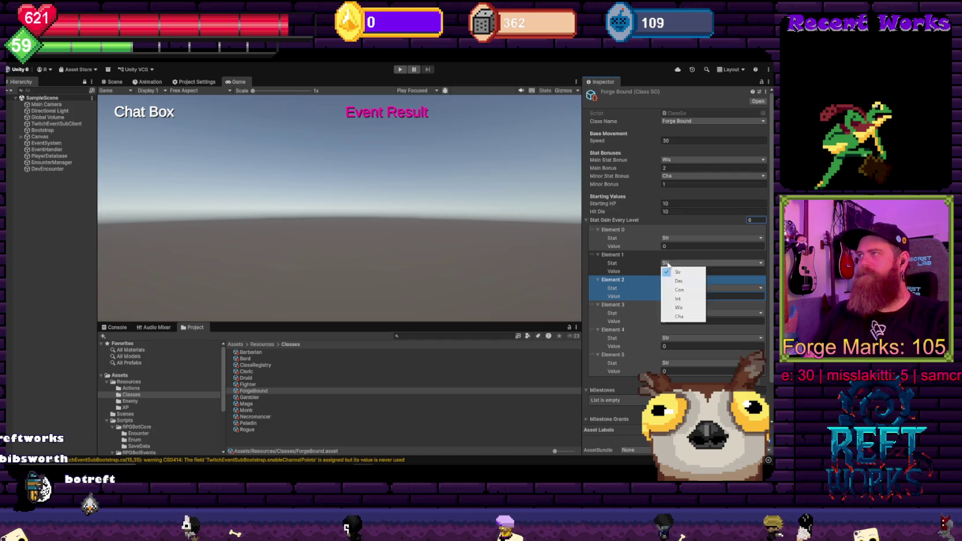
pyautogui.click(674, 281)
pyautogui.click(677, 288)
pyautogui.click(680, 315)
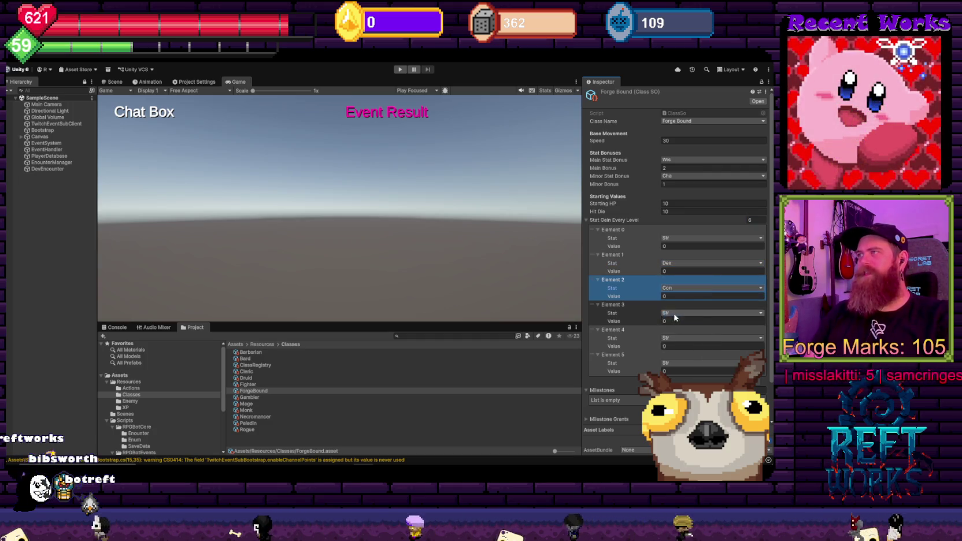
pyautogui.click(677, 313)
pyautogui.click(681, 349)
pyautogui.click(677, 338)
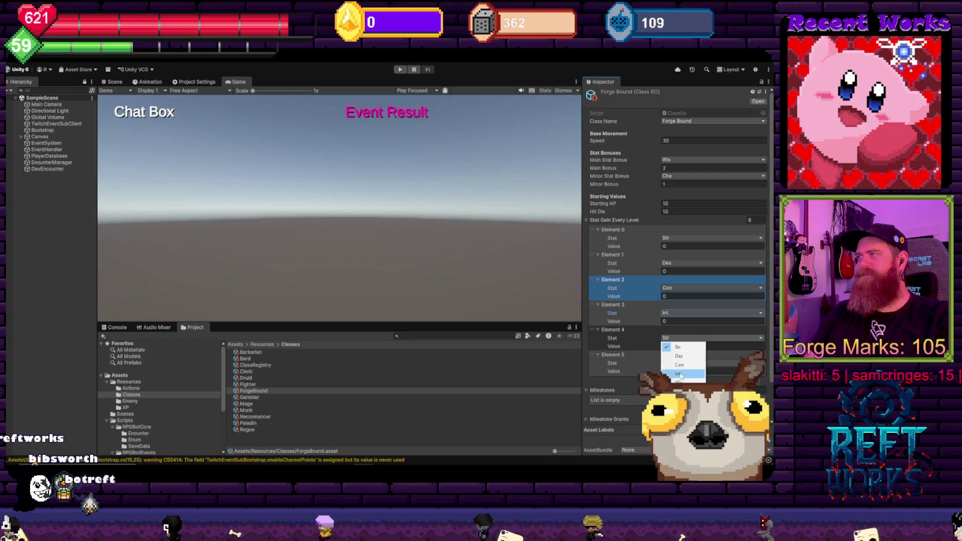
pyautogui.click(678, 383)
pyautogui.click(677, 363)
pyautogui.click(676, 416)
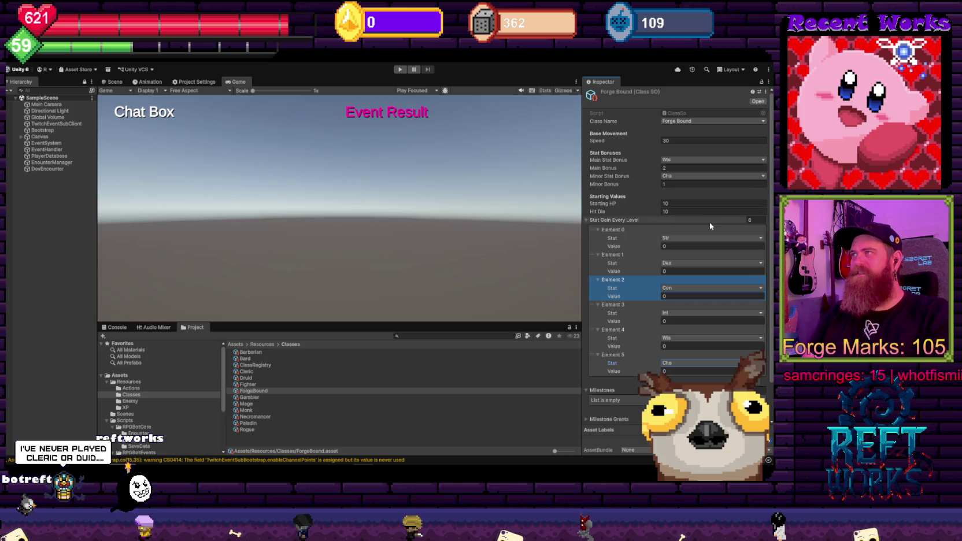
# Enter a value of 1 for each of Forge Bound's six stat gains
pyautogui.click(676, 246)
pyautogui.write('1')
pyautogui.click(672, 271)
pyautogui.write('1')
pyautogui.click(669, 296)
pyautogui.write('1')
pyautogui.click(667, 321)
pyautogui.write('1')
pyautogui.click(671, 346)
pyautogui.write('1')
pyautogui.click(672, 371)
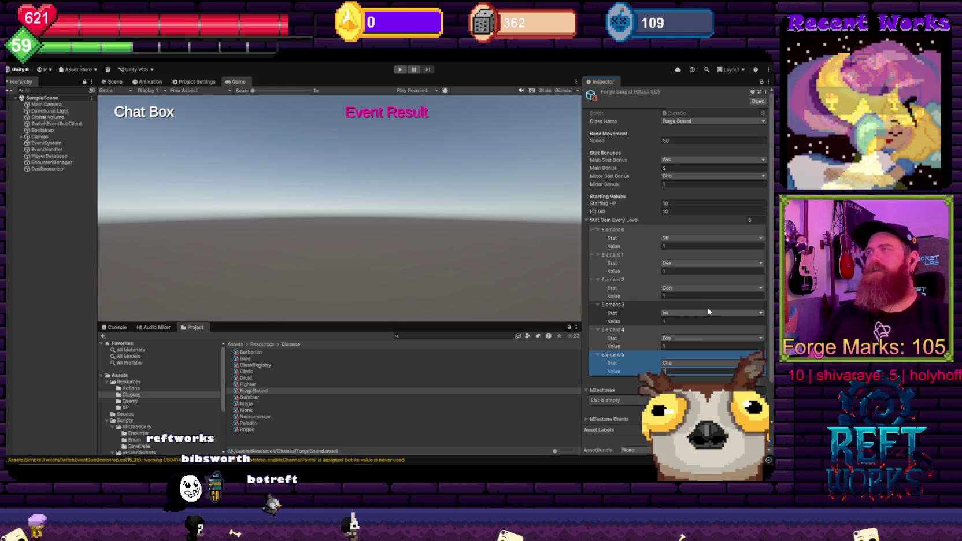
pyautogui.click(692, 321)
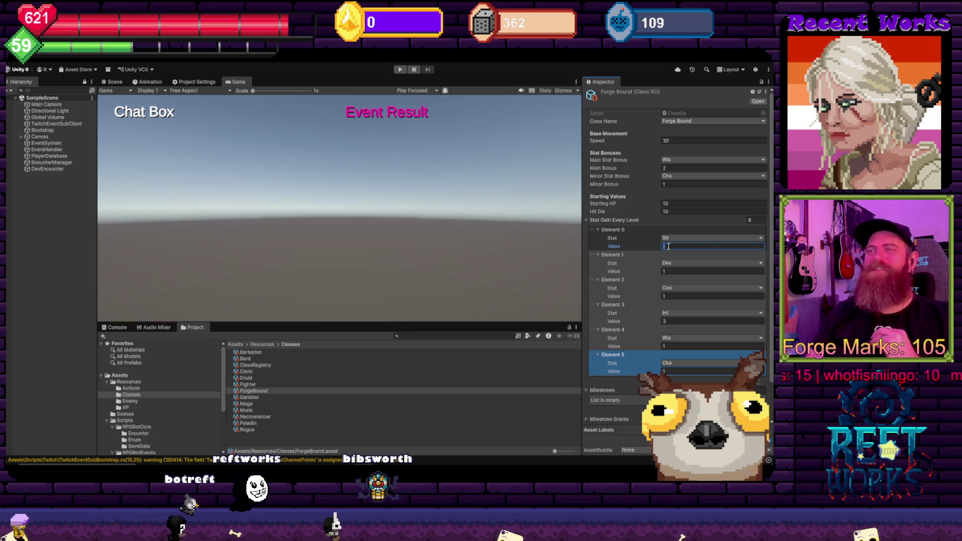
# Raise Forge Bound's Str gain to 3 and its Int gain to 2
pyautogui.press('BackSpace')
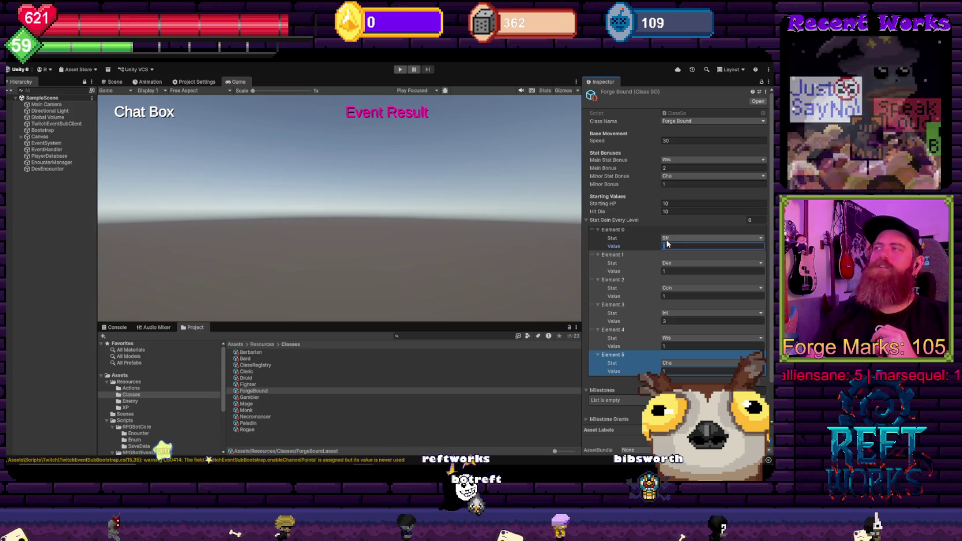
pyautogui.write('3')
pyautogui.click(671, 320)
pyautogui.write('2')
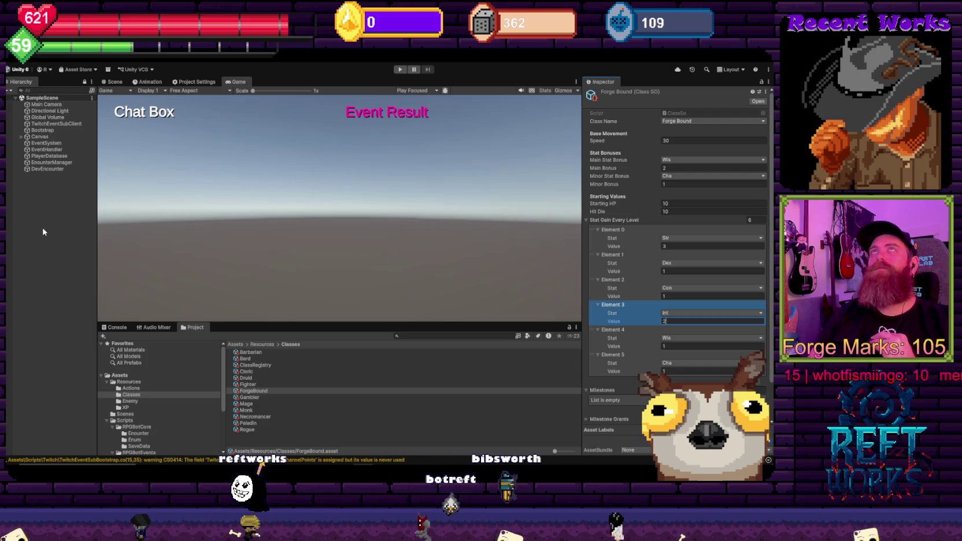
pyautogui.press('Return')
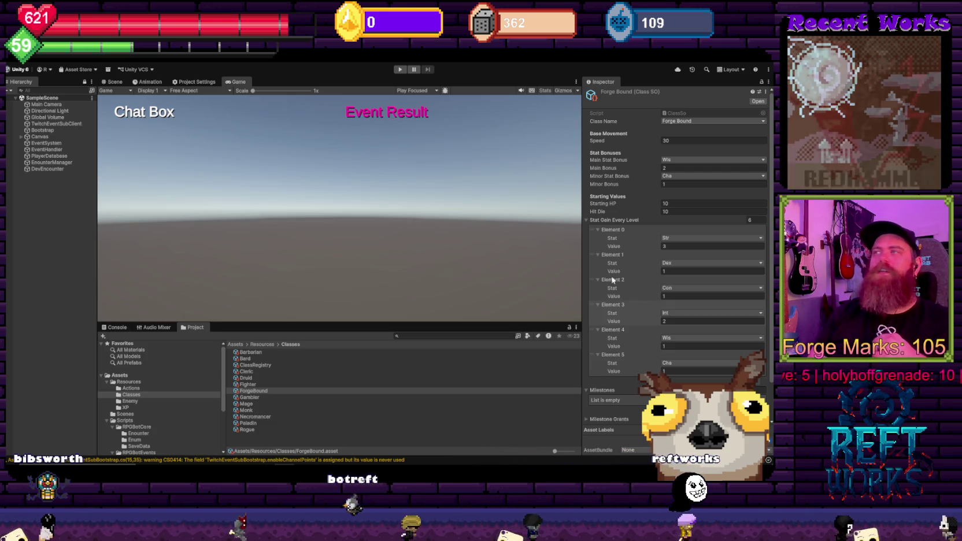
# Set Forge Bound's Con gain to 3 and clear the Str gain to revert it to 1
pyautogui.click(663, 296)
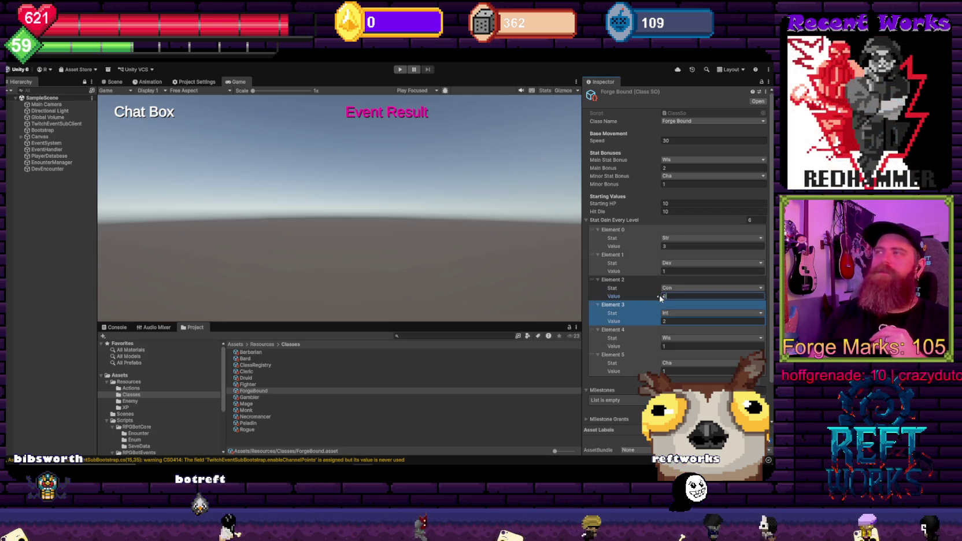
pyautogui.write('3')
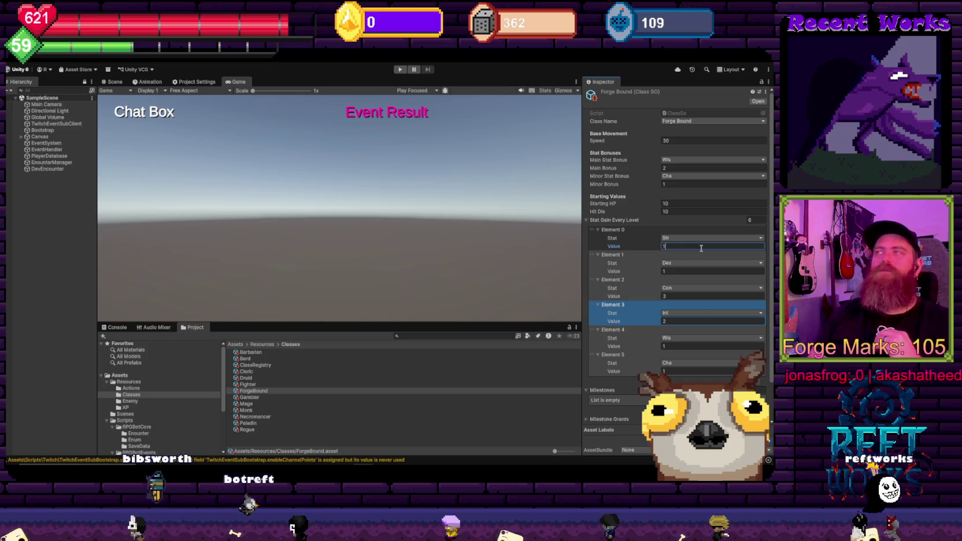
pyautogui.press('BackSpace')
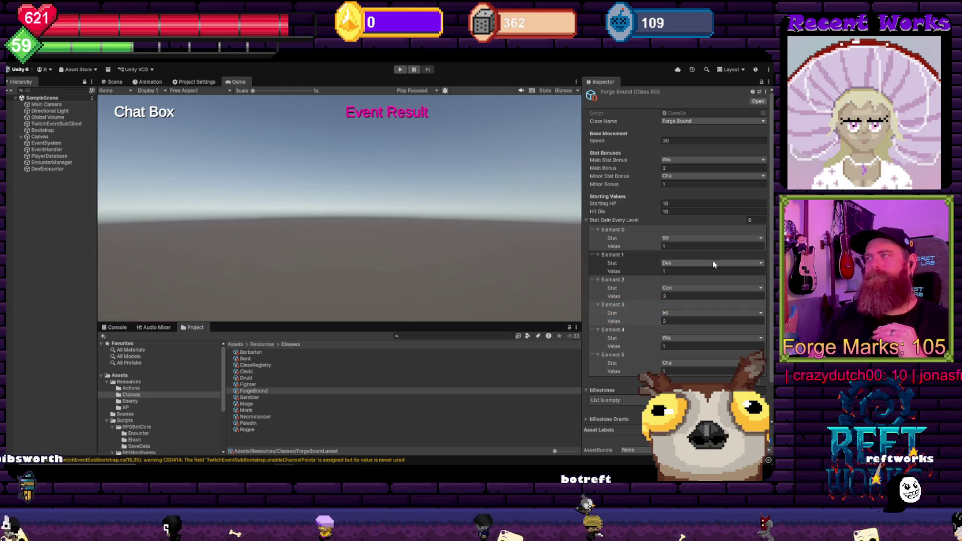
# Adjust Forge Bound's main and minor stat bonus selections
pyautogui.click(257, 398)
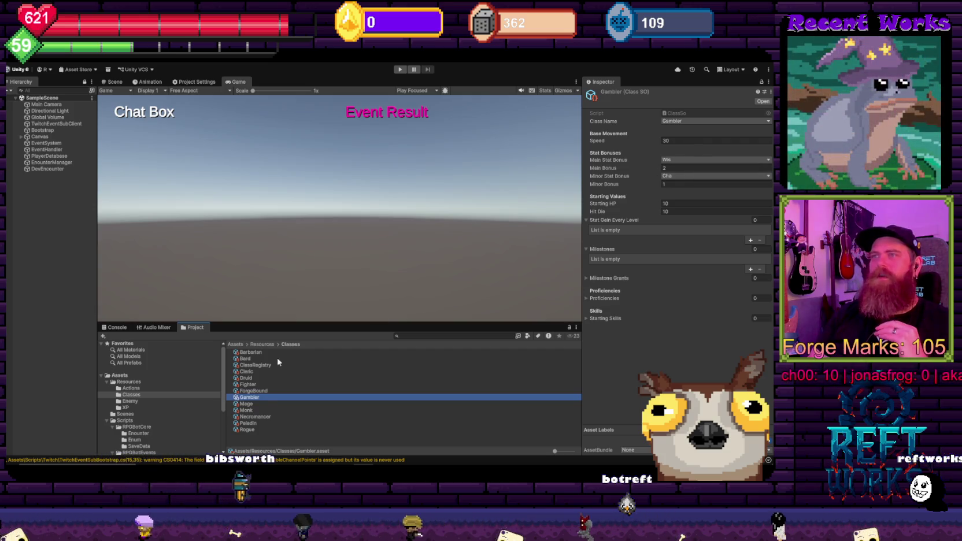
pyautogui.click(263, 391)
pyautogui.click(678, 161)
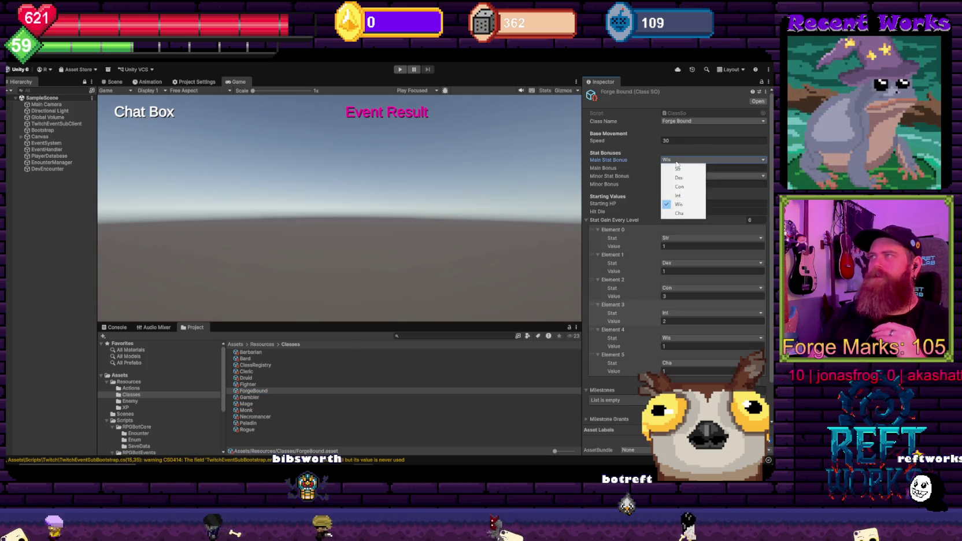
pyautogui.click(683, 196)
pyautogui.click(675, 162)
pyautogui.click(678, 185)
pyautogui.click(676, 177)
pyautogui.click(677, 211)
# Give the Gambler six per-level gain entries, with Cha as main and Dex as minor bonus
pyautogui.click(265, 398)
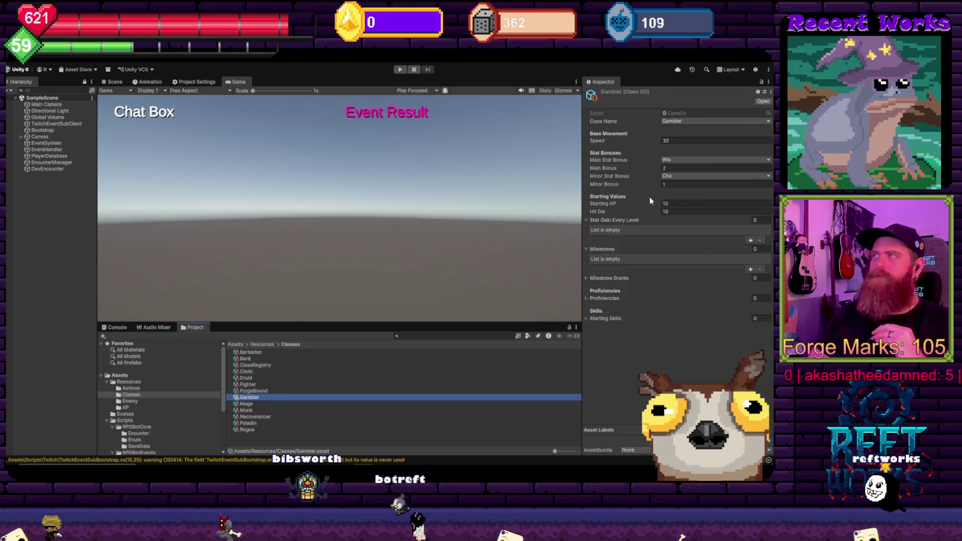
pyautogui.click(755, 221)
pyautogui.write('6')
pyautogui.press('Return')
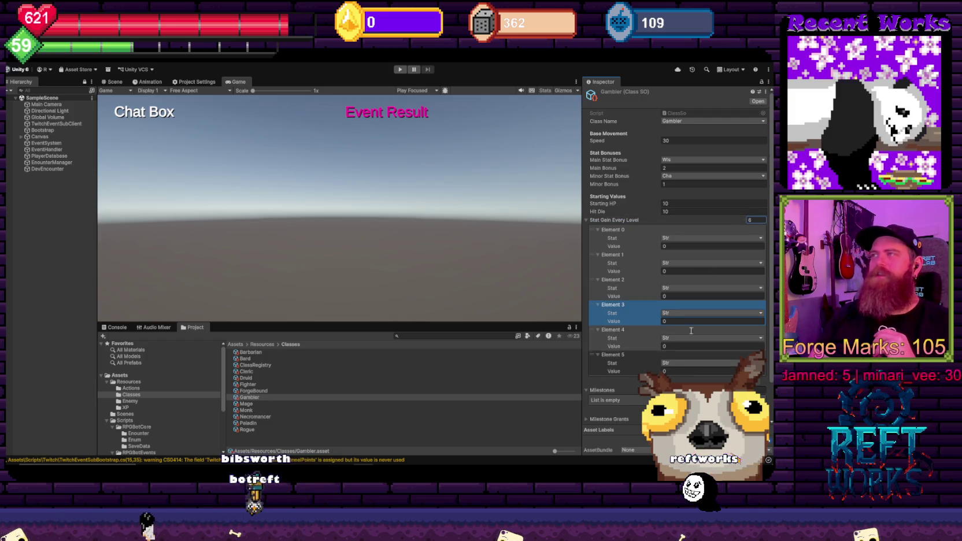
pyautogui.click(684, 160)
pyautogui.click(688, 214)
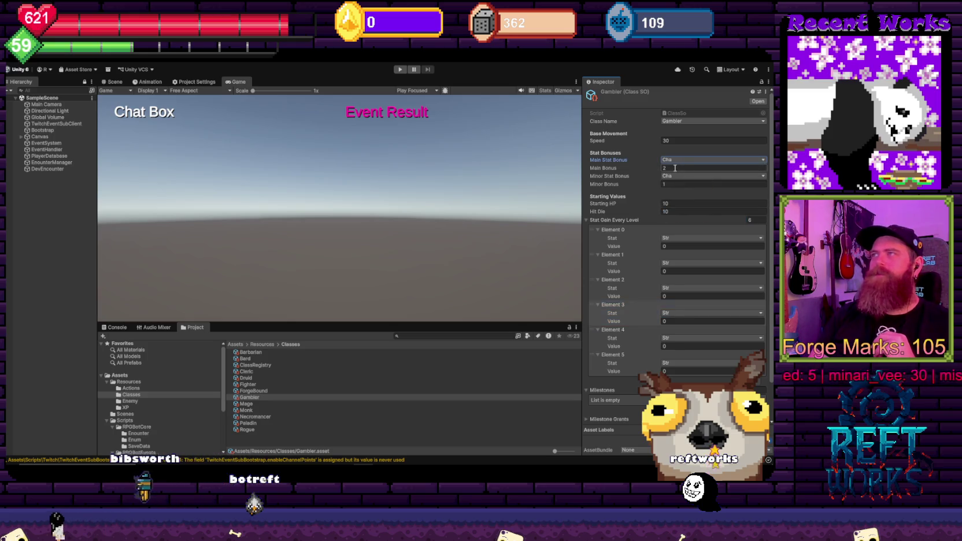
pyautogui.click(673, 176)
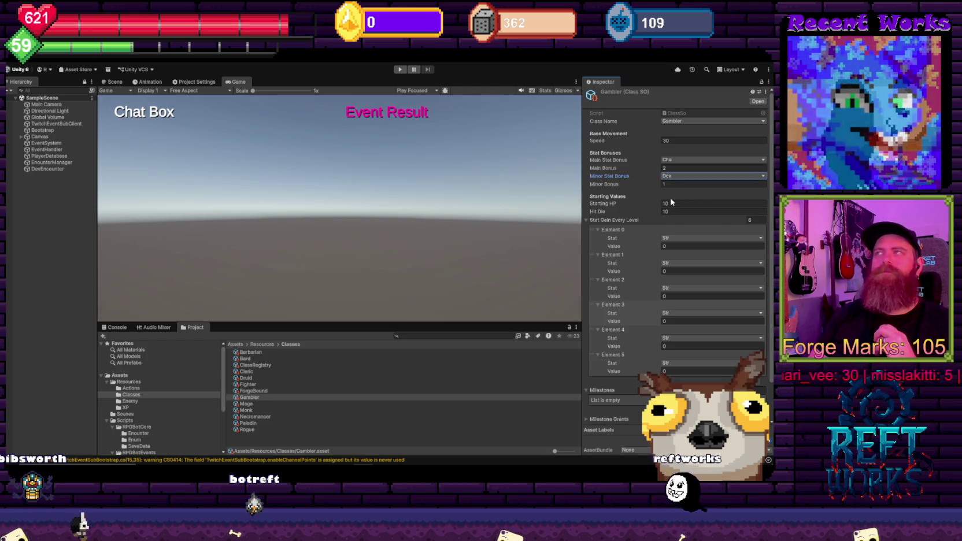
# Set the Gambler's gain Elements 1–5 to Dex, Con, Int, Wis and Cha
pyautogui.click(677, 263)
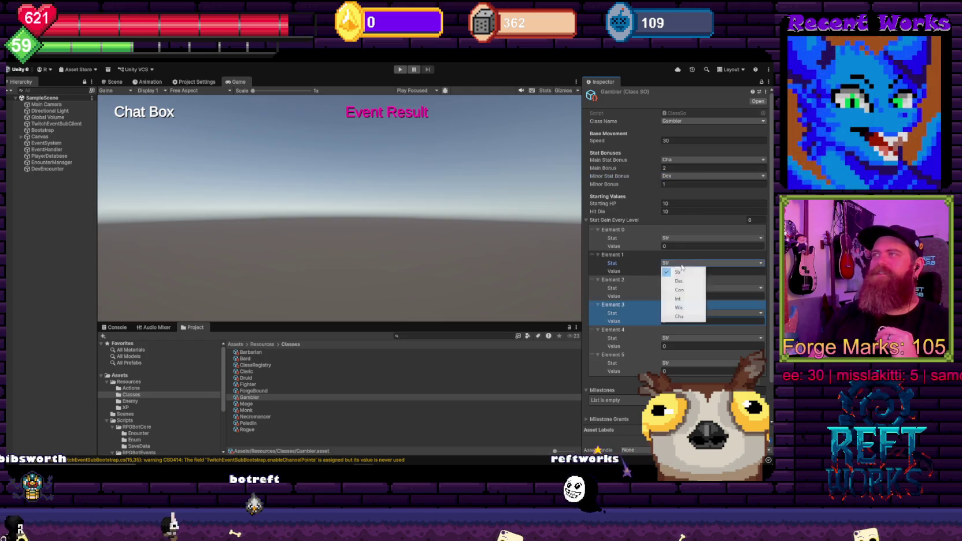
pyautogui.click(676, 284)
pyautogui.click(676, 289)
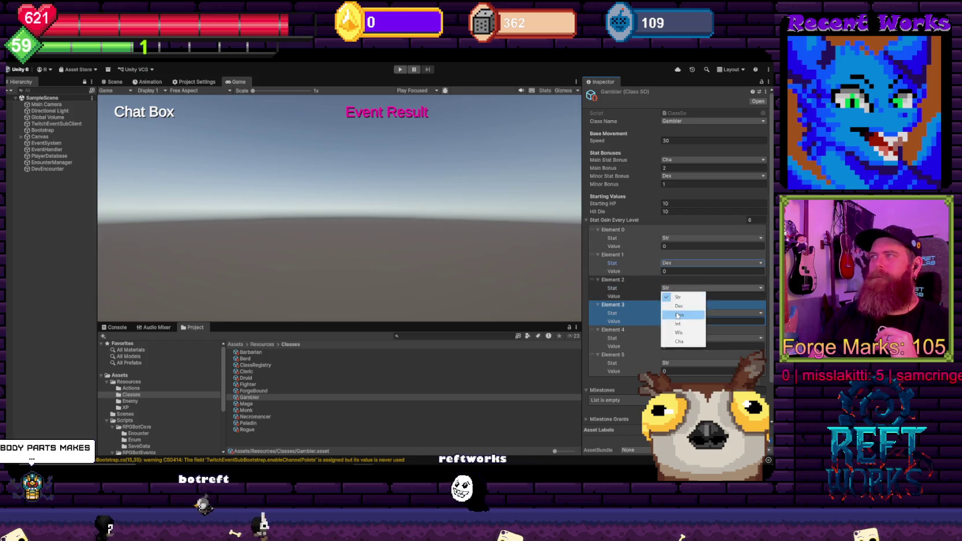
pyautogui.click(677, 315)
pyautogui.click(677, 313)
pyautogui.click(677, 349)
pyautogui.click(677, 338)
pyautogui.click(678, 383)
pyautogui.click(665, 363)
pyautogui.click(680, 415)
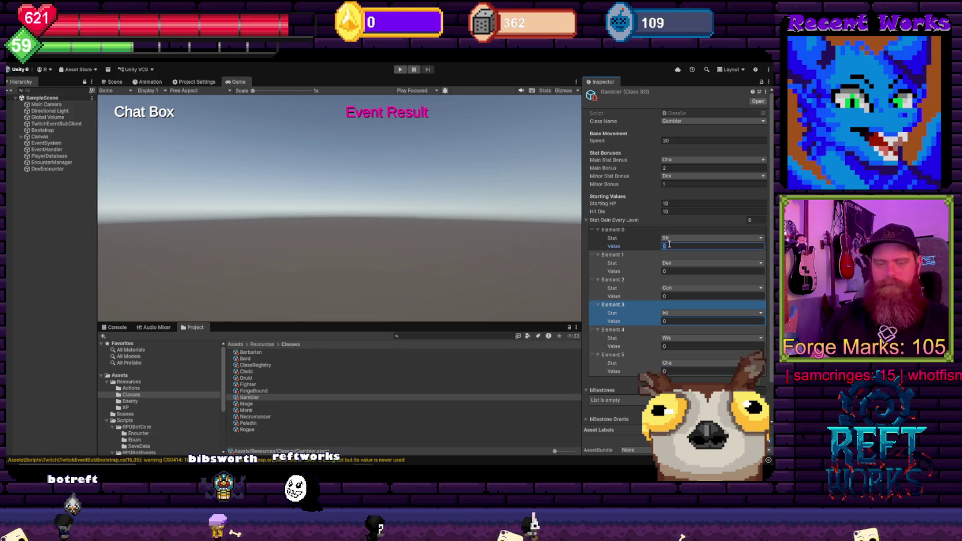
# Enter 1 for the Gambler's Str through Wis gains, leaving Cha at 0
pyautogui.write('1')
pyautogui.press('Tab')
pyautogui.write('1')
pyautogui.press('Tab')
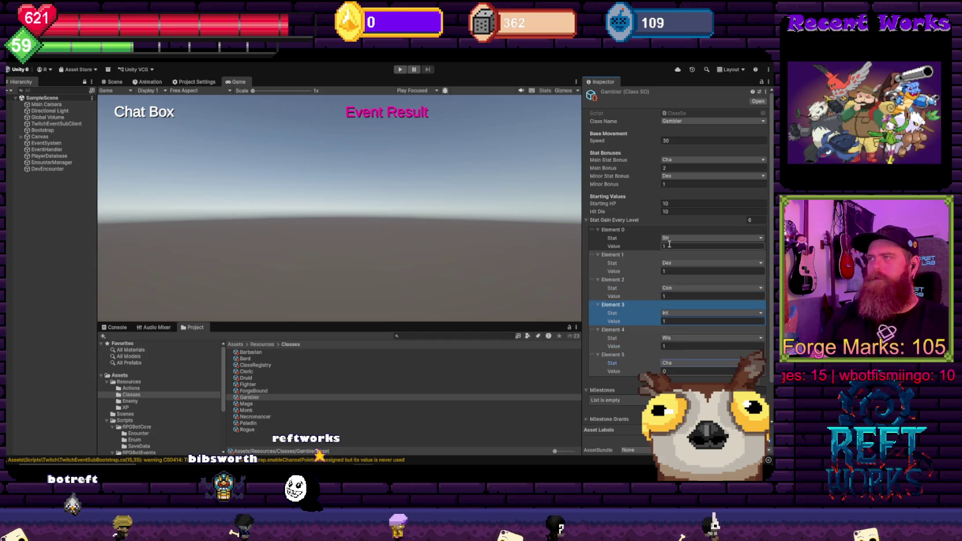
pyautogui.press('Tab')
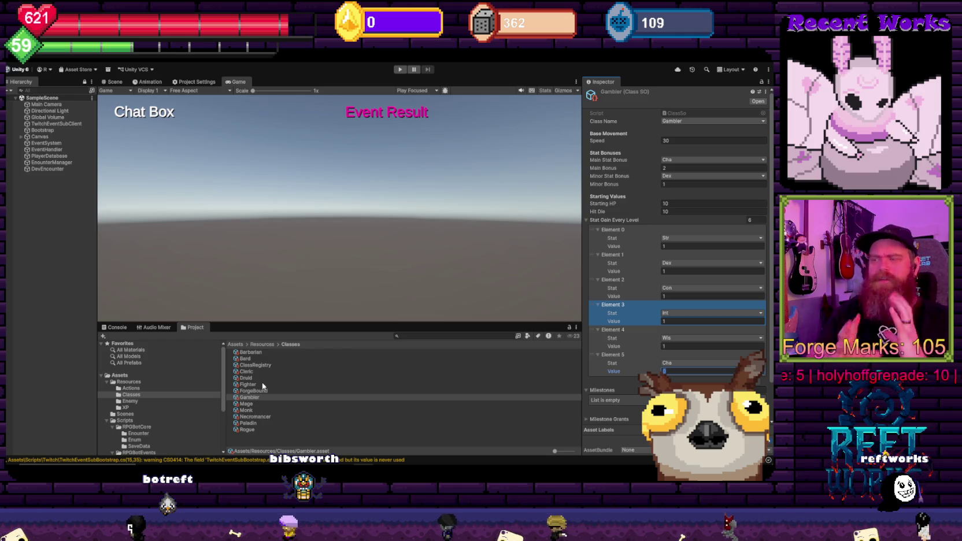
pyautogui.click(251, 398)
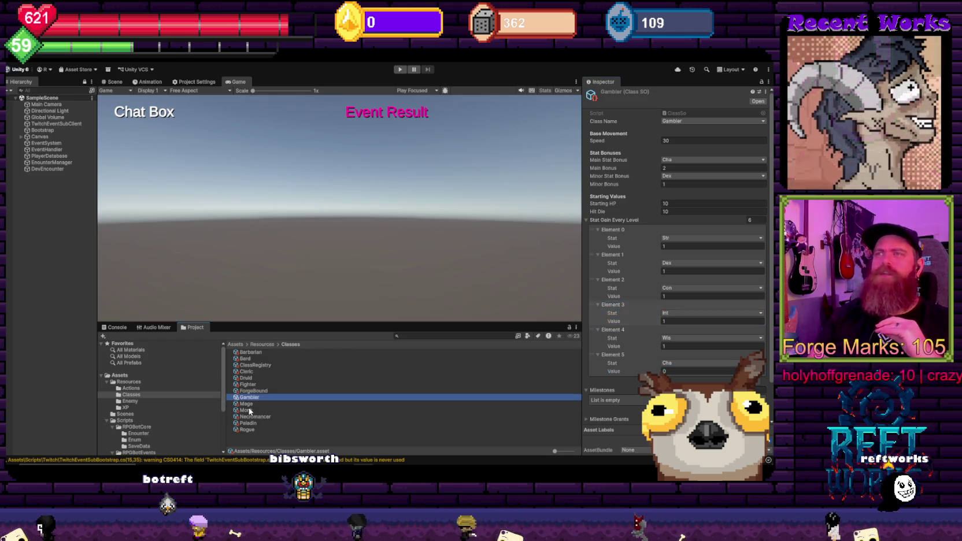
# Check the Mage class's main stat bonus choices, leaving it at Wis
pyautogui.click(259, 405)
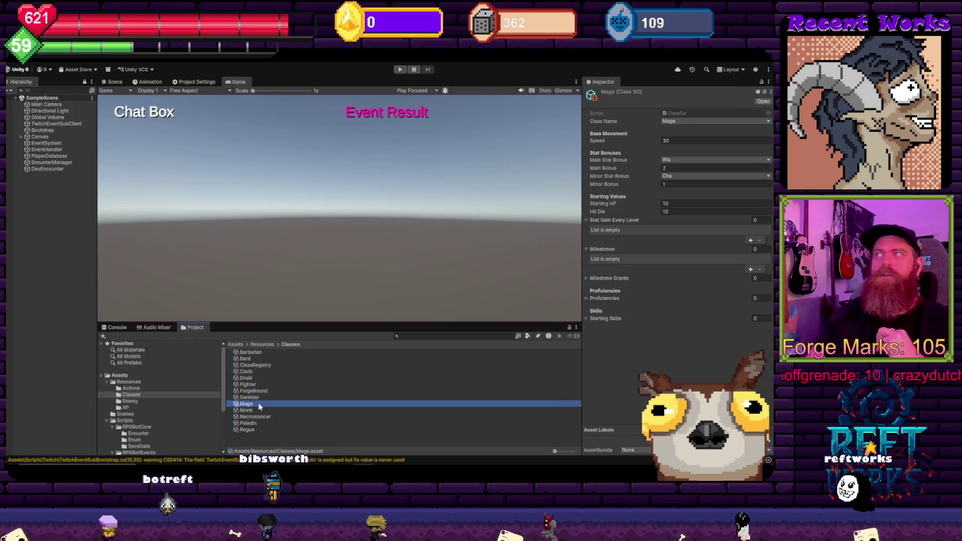
pyautogui.click(673, 160)
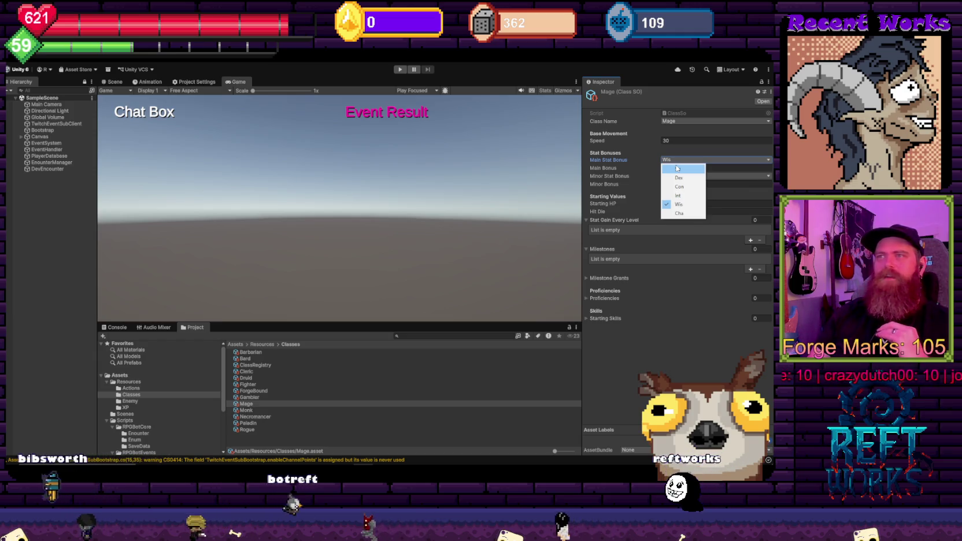
pyautogui.click(618, 364)
# Back in the Gambler class, set its per-level gains to Dex 2 and Cha 3
pyautogui.click(249, 398)
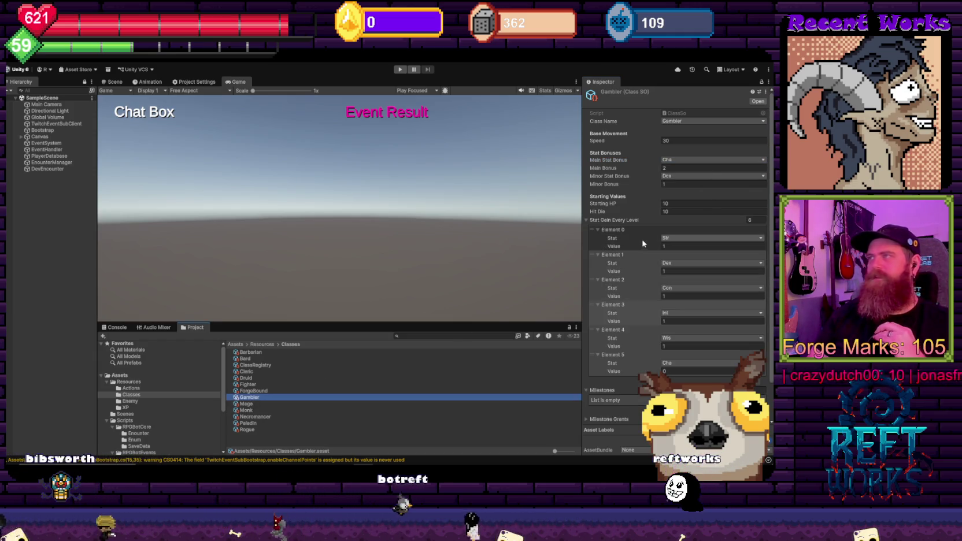
pyautogui.click(672, 370)
pyautogui.write('1')
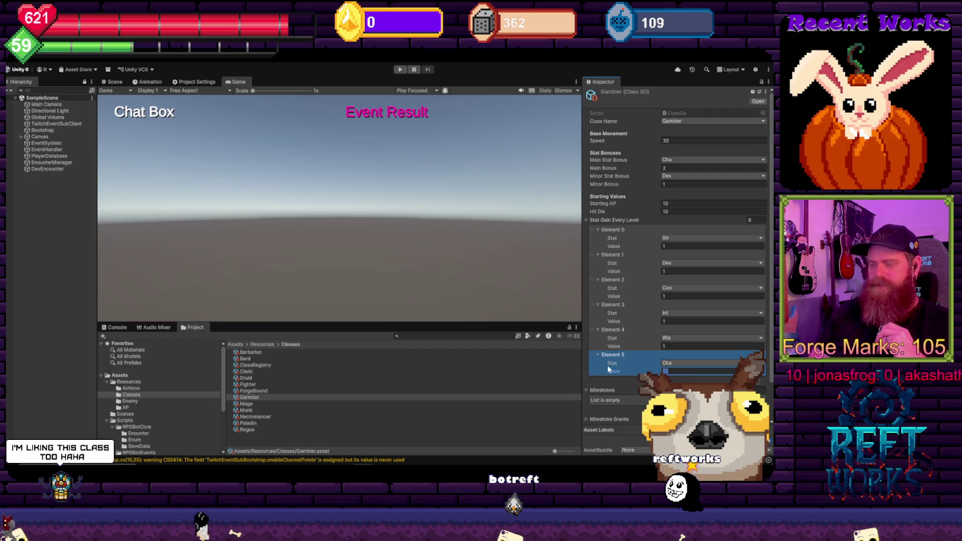
pyautogui.click(671, 270)
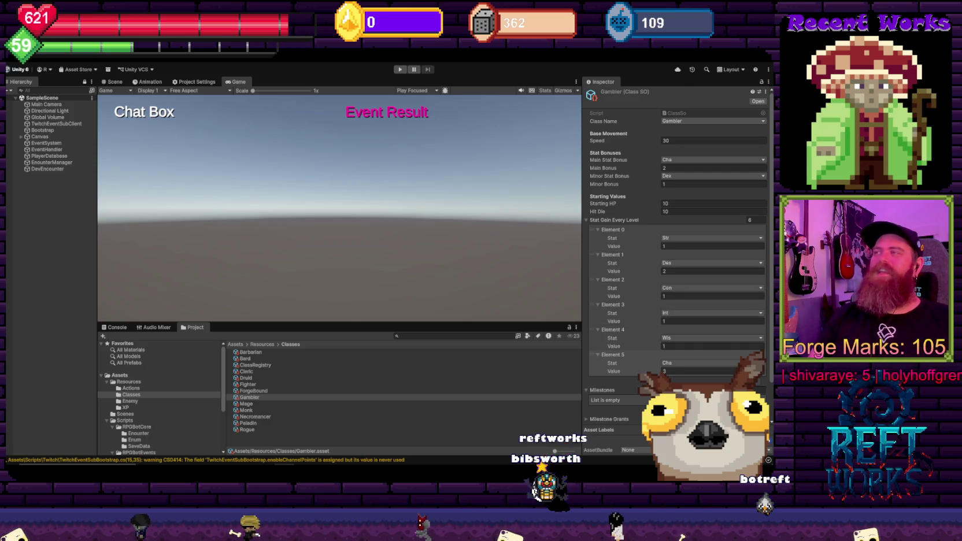
pyautogui.scroll(-2, 671, 301)
pyautogui.click(660, 347)
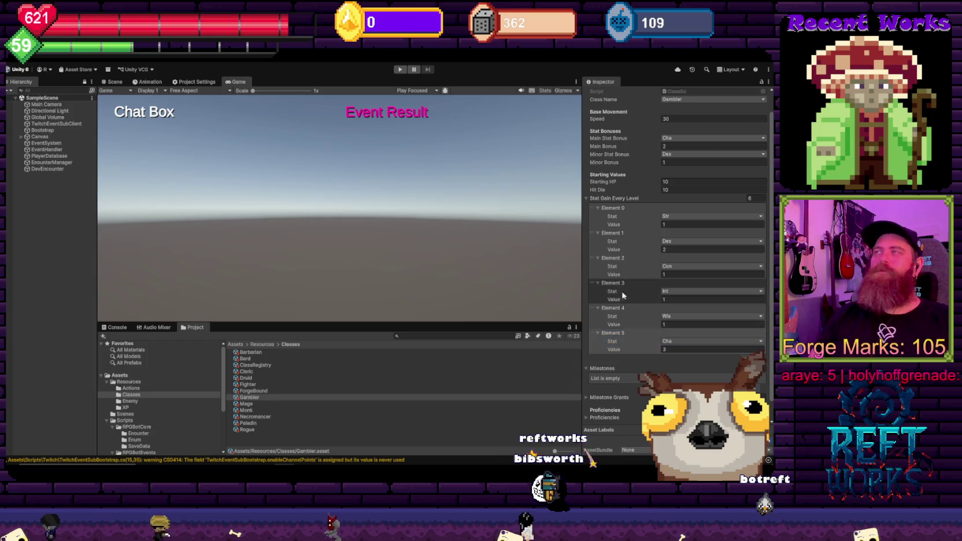
pyautogui.scroll(2, 632, 321)
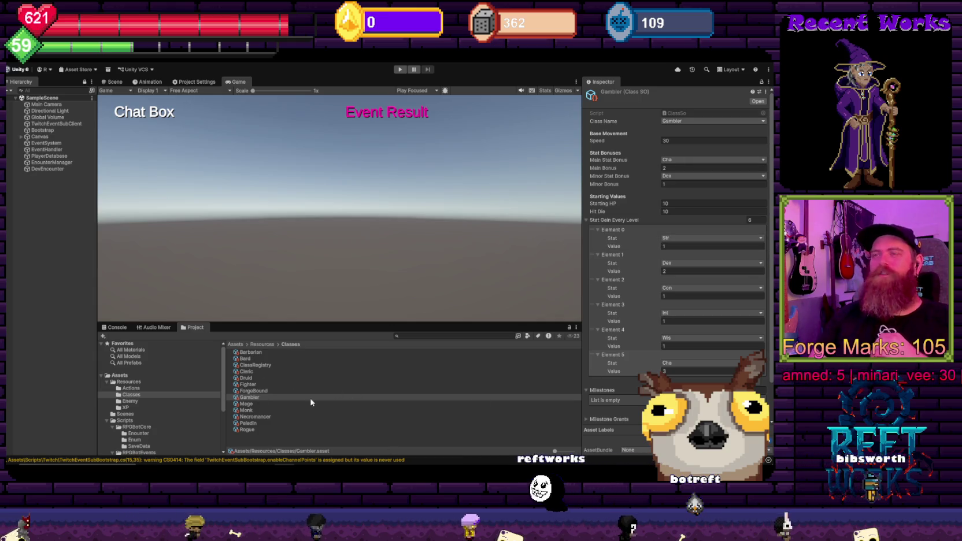
# Select the Mage class asset and give it a main bonus of 2
pyautogui.click(242, 404)
pyautogui.write('2')
pyautogui.click(661, 213)
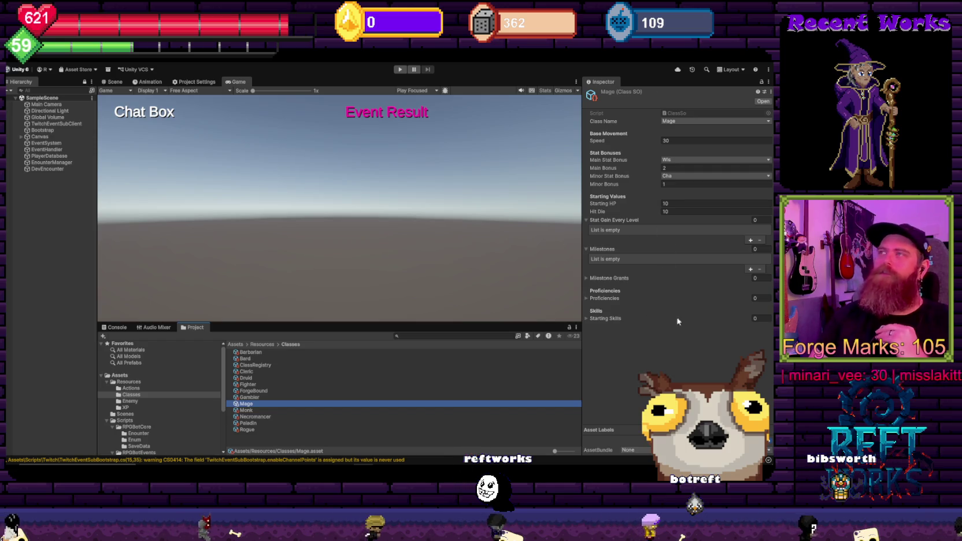
# Give the Mage six per-level gain entries, Int as main stat and Wis as minor stat
pyautogui.click(756, 221)
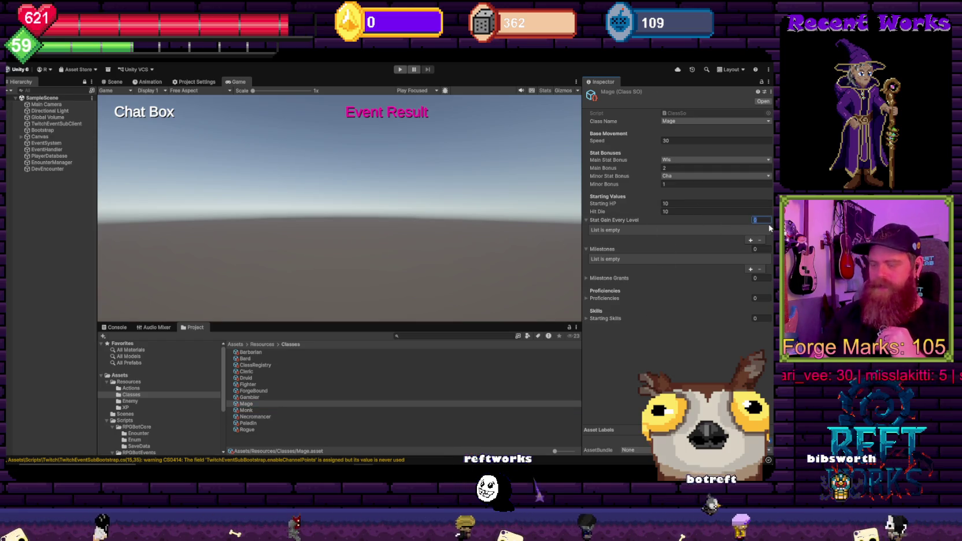
pyautogui.write('6')
pyautogui.press('Return')
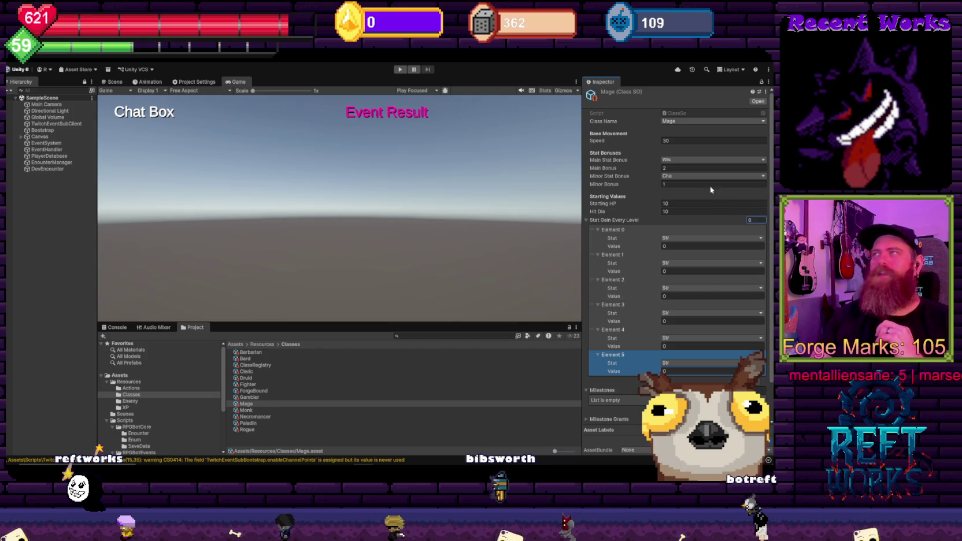
pyautogui.click(679, 163)
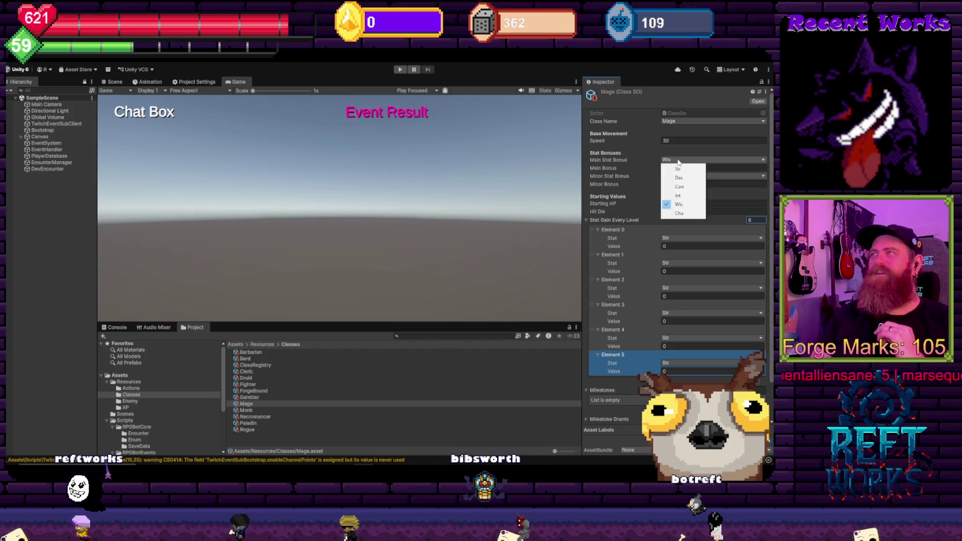
pyautogui.click(679, 195)
pyautogui.click(711, 176)
pyautogui.click(680, 220)
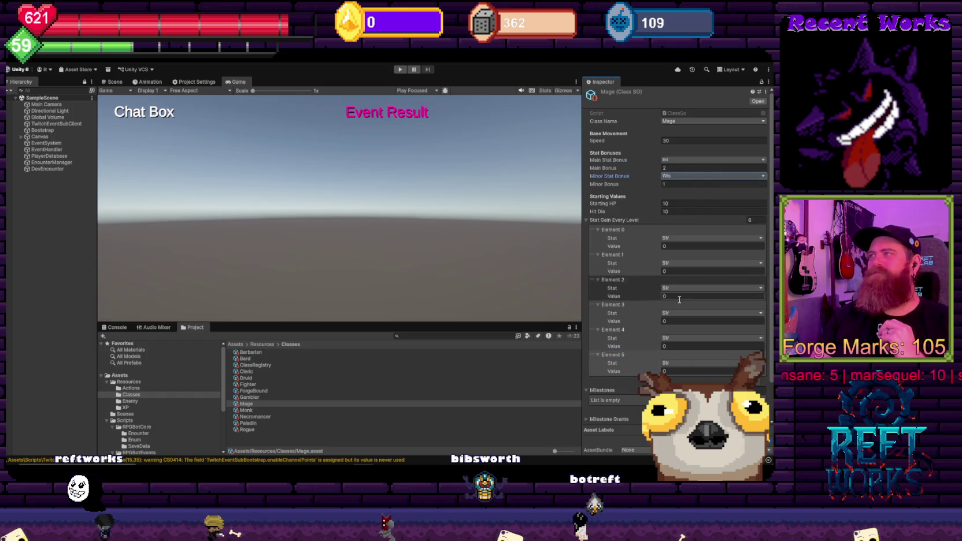
# Assign the Mage's per-level gain stats as Str, Dex, Con, Int, Wis and Cha
pyautogui.click(677, 263)
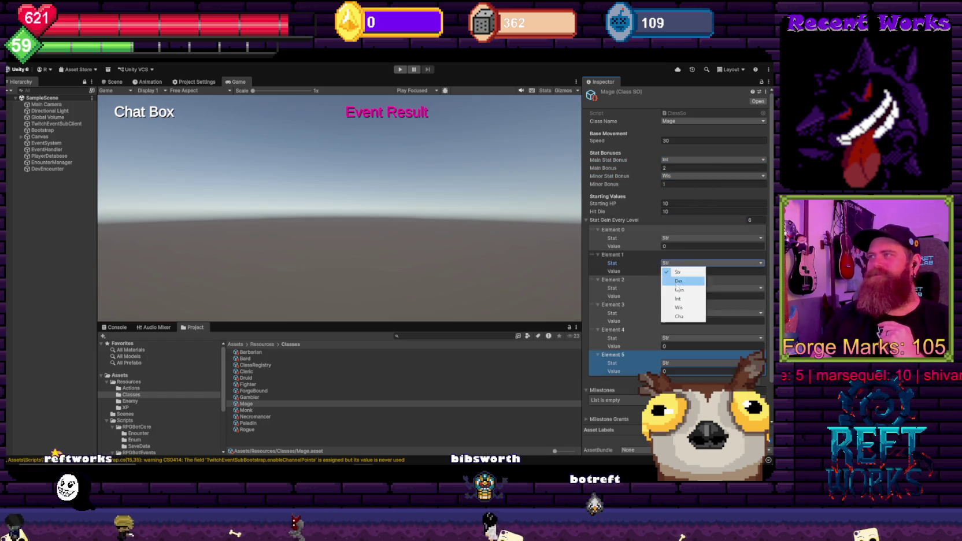
pyautogui.click(679, 282)
pyautogui.click(678, 288)
pyautogui.click(679, 314)
pyautogui.click(677, 313)
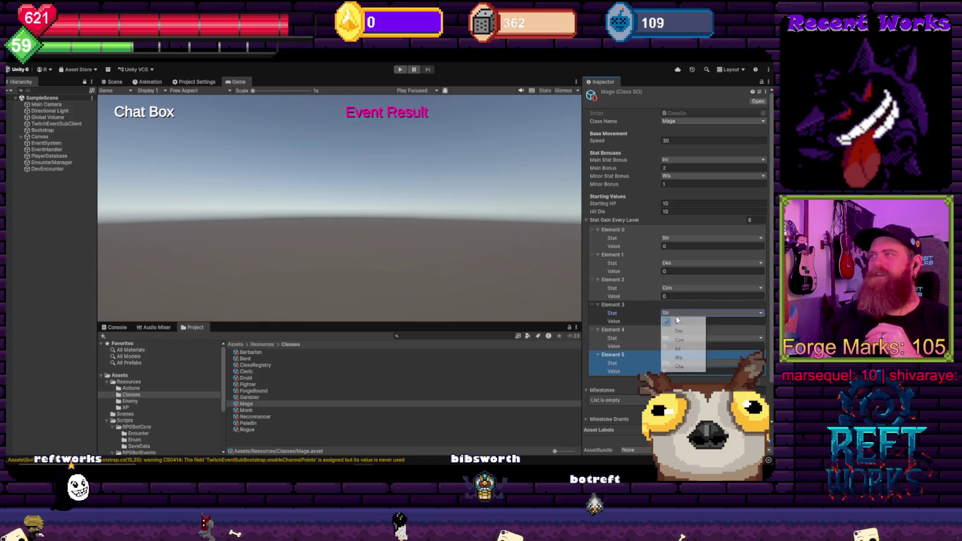
pyautogui.click(674, 348)
pyautogui.click(672, 339)
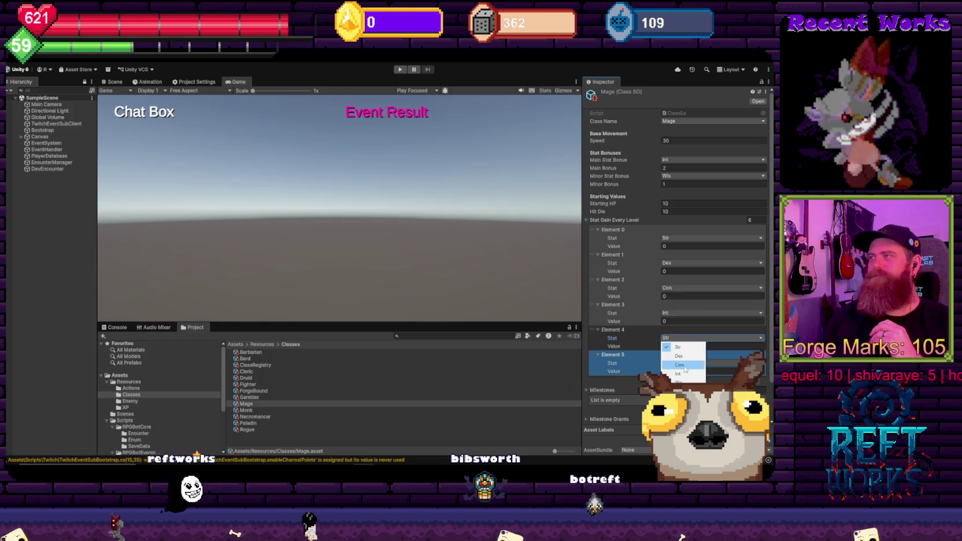
pyautogui.click(670, 368)
pyautogui.click(675, 412)
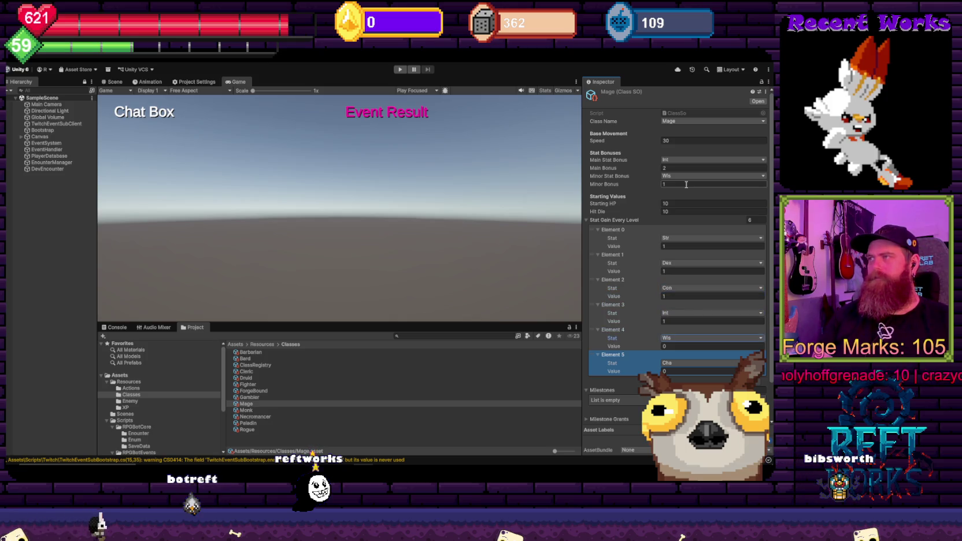
# Set Mage's minor bonus to 2, Int and Wis gains to 2, and Cha gain to 1, then select Monk
pyautogui.write('1')
pyautogui.write('2')
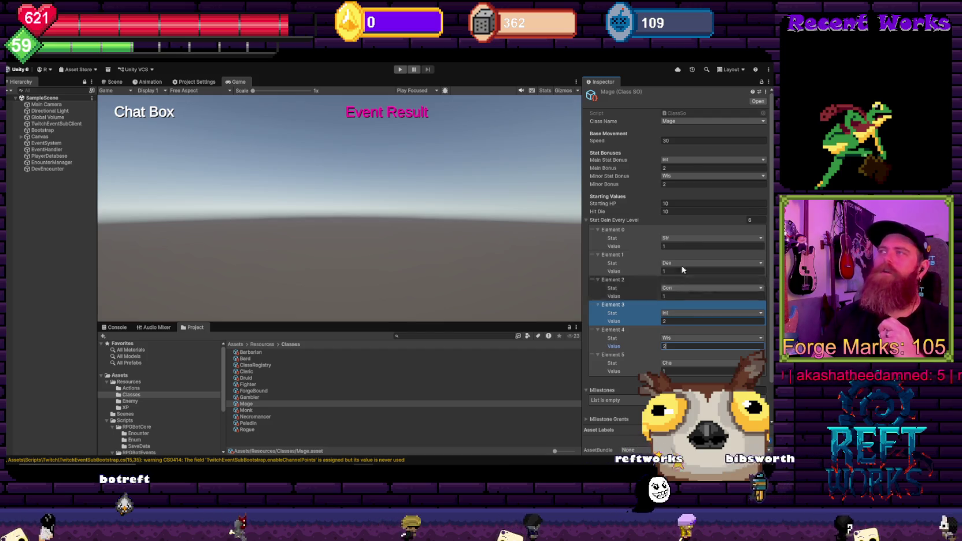
pyautogui.click(687, 168)
pyautogui.write('3')
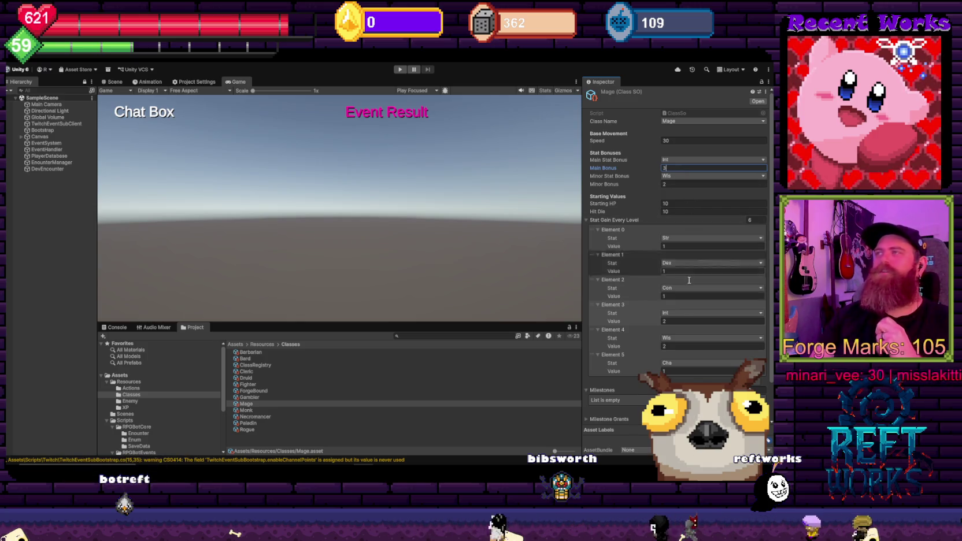
pyautogui.click(679, 320)
pyautogui.write('3')
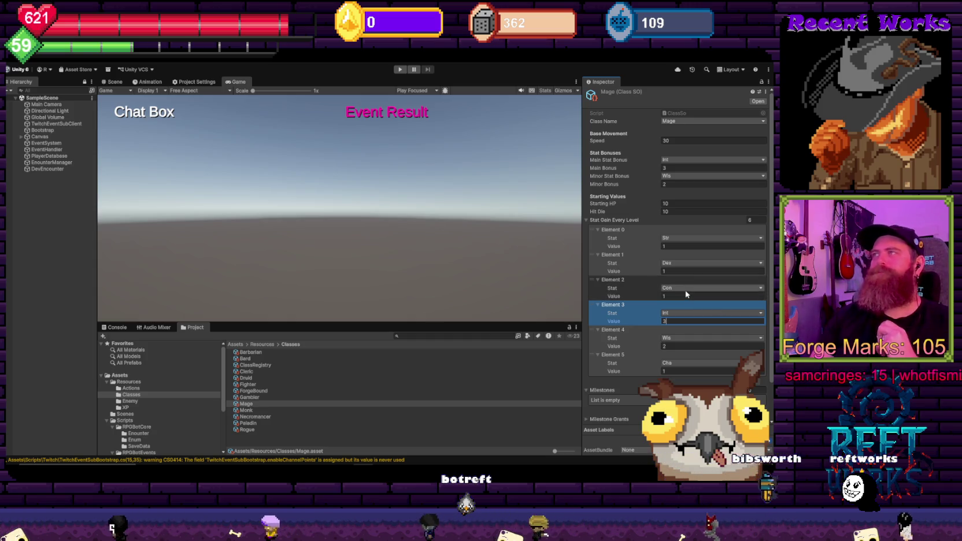
pyautogui.click(260, 354)
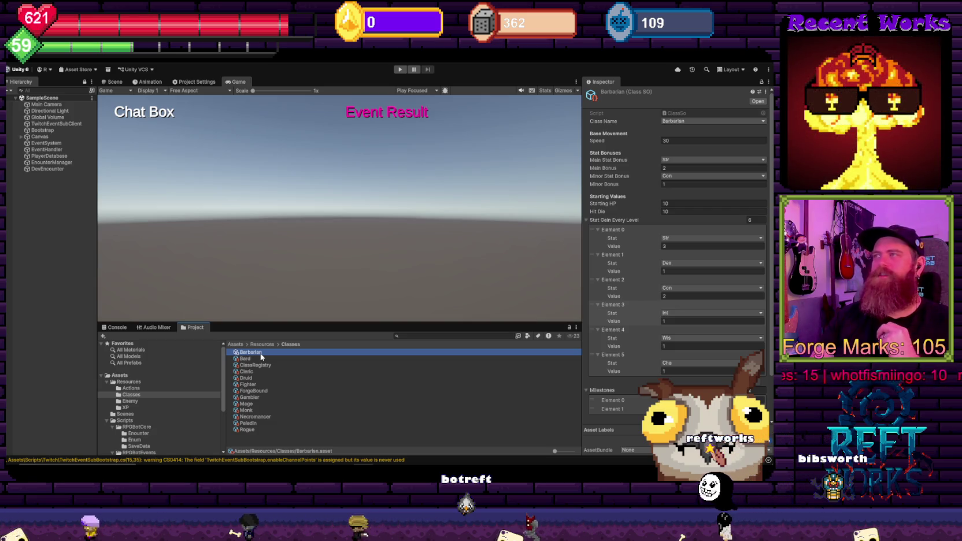
pyautogui.click(247, 403)
pyautogui.click(675, 168)
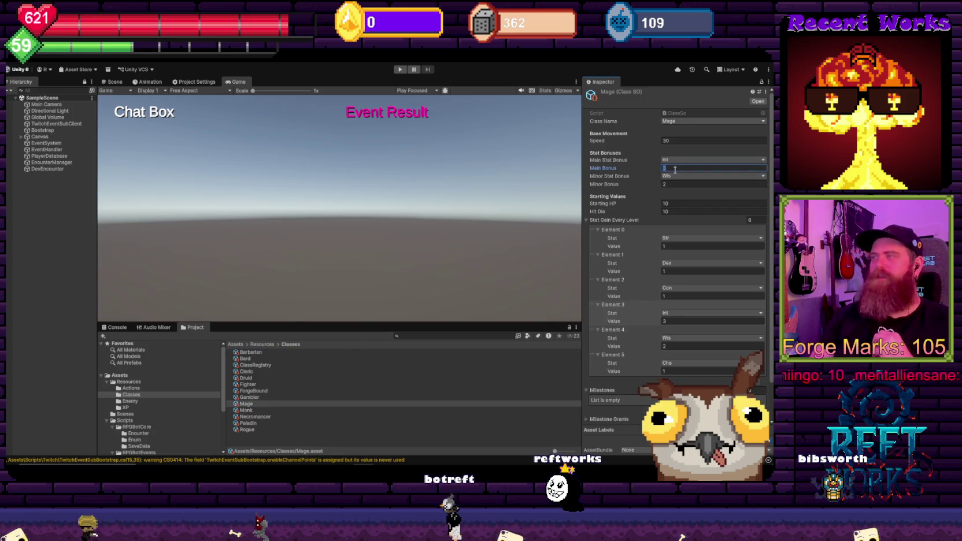
pyautogui.click(668, 322)
pyautogui.write('2')
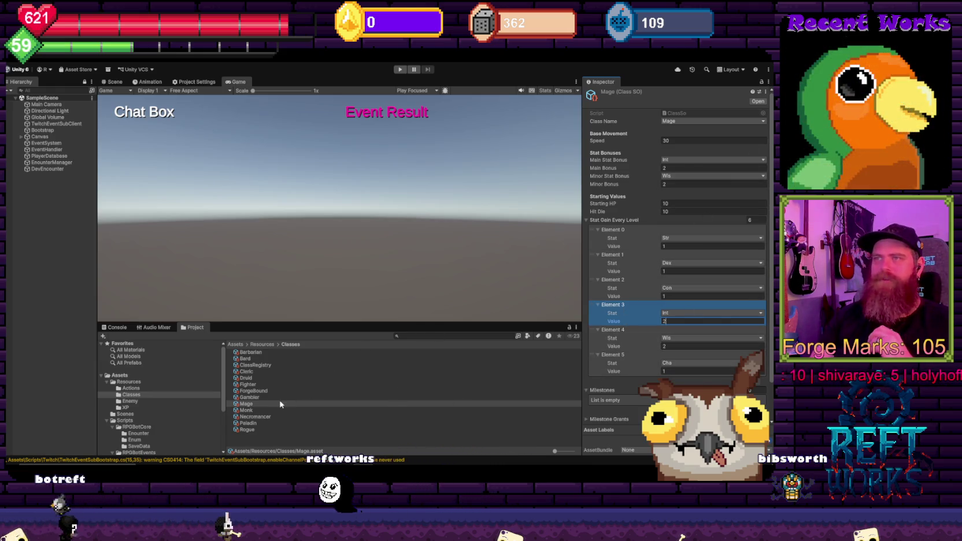
pyautogui.click(246, 410)
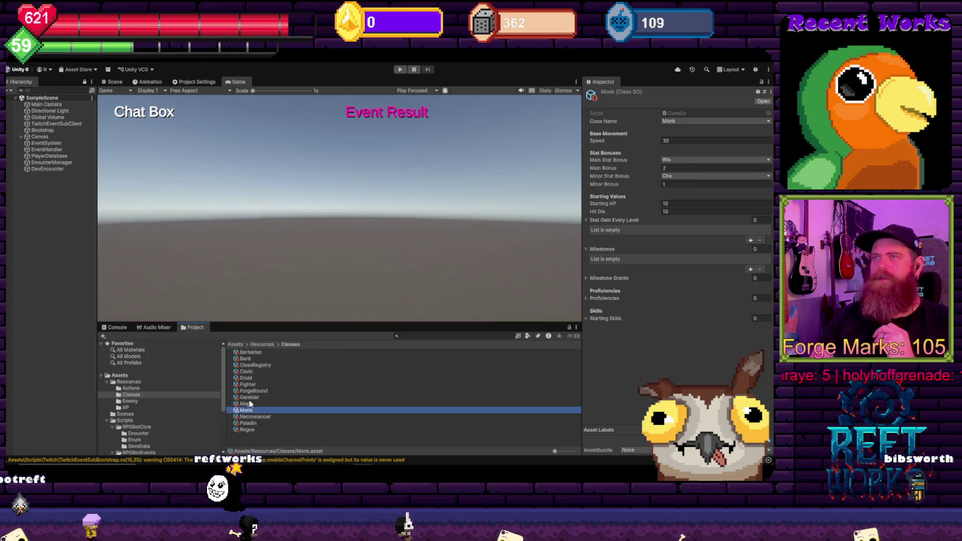
# Make Dex the Monk's main stat and Wis its minor stat with minor bonus 1
pyautogui.click(250, 404)
pyautogui.click(246, 410)
pyautogui.click(667, 160)
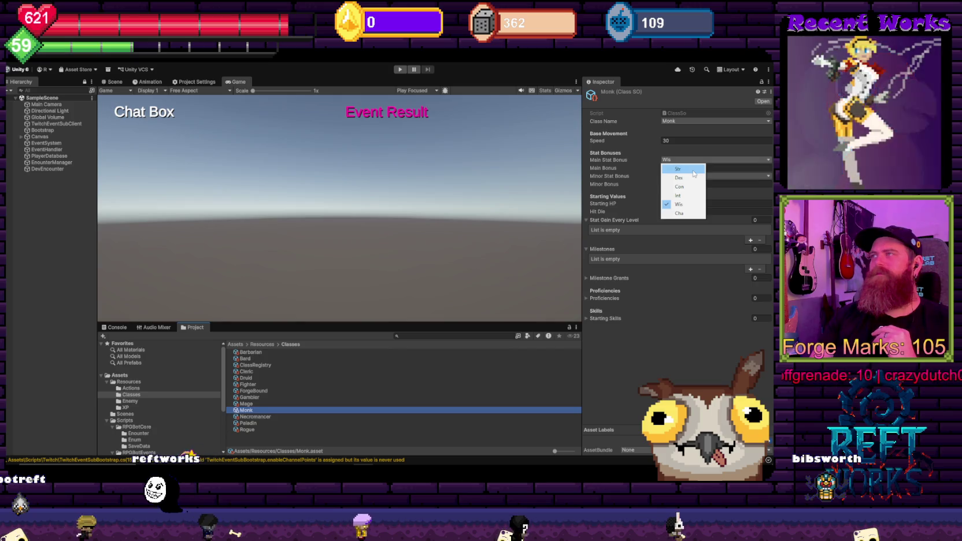
pyautogui.click(724, 194)
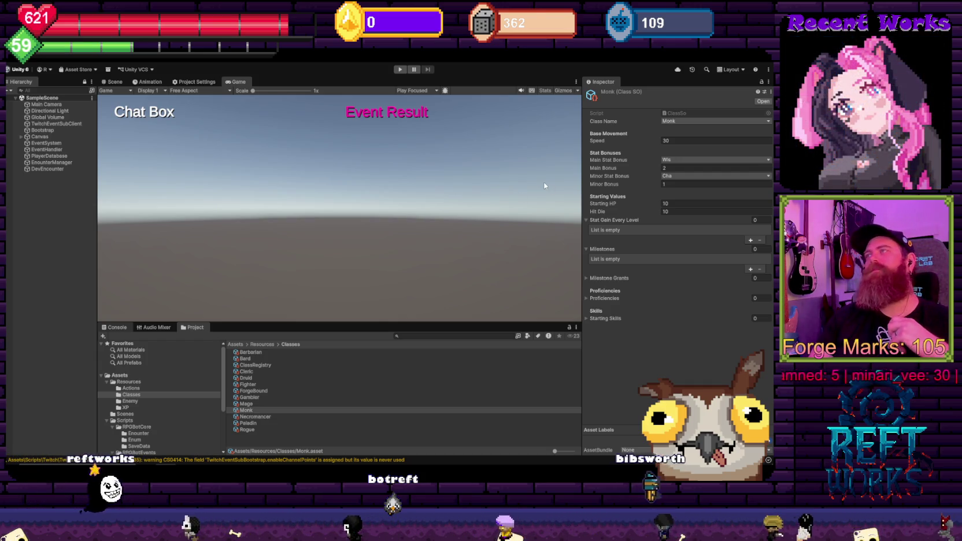
pyautogui.click(695, 160)
pyautogui.click(676, 176)
pyautogui.click(673, 183)
pyautogui.write('1')
pyautogui.click(674, 176)
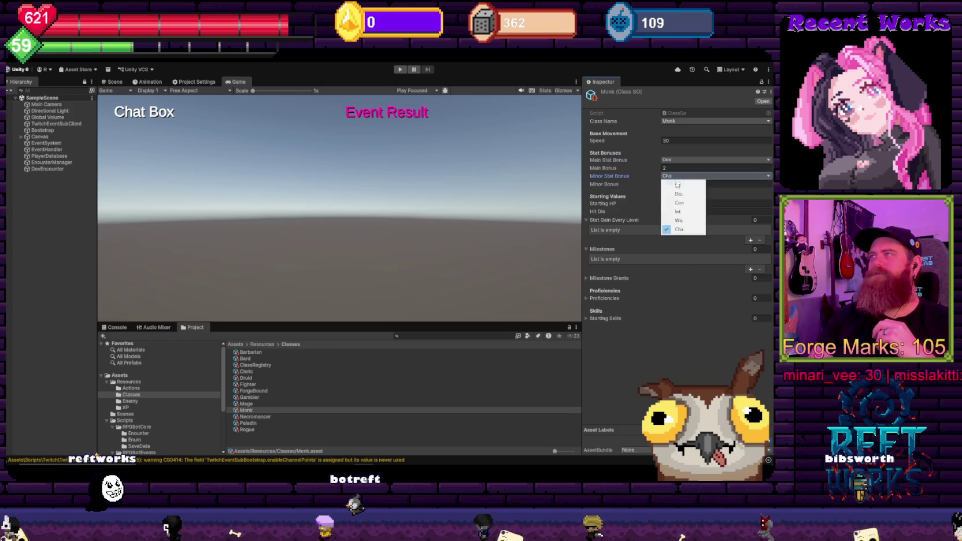
pyautogui.click(676, 220)
pyautogui.write('0')
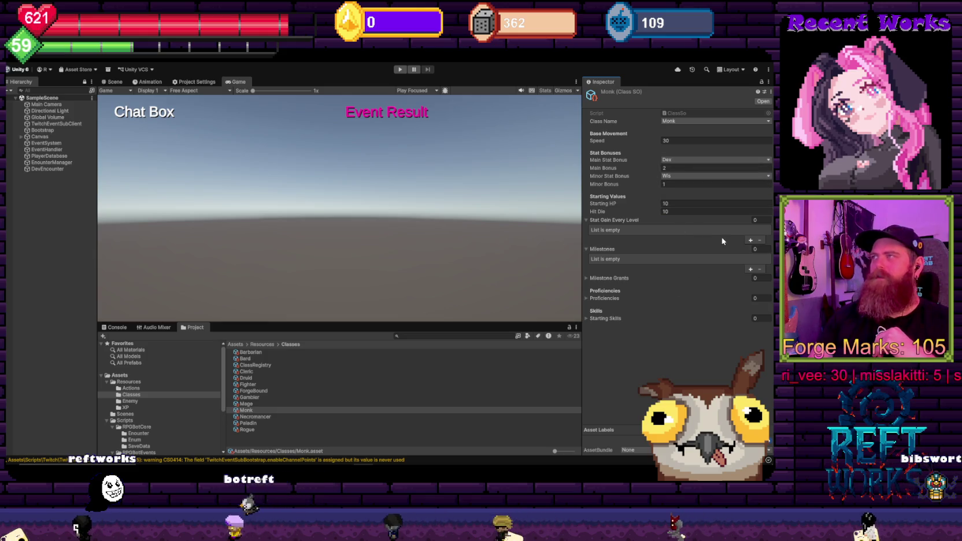
# Give the Monk six per-level gain entries with stats Str, Dex, Con, Int, Wis and Cha
pyautogui.click(752, 219)
pyautogui.write('6')
pyautogui.press('Return')
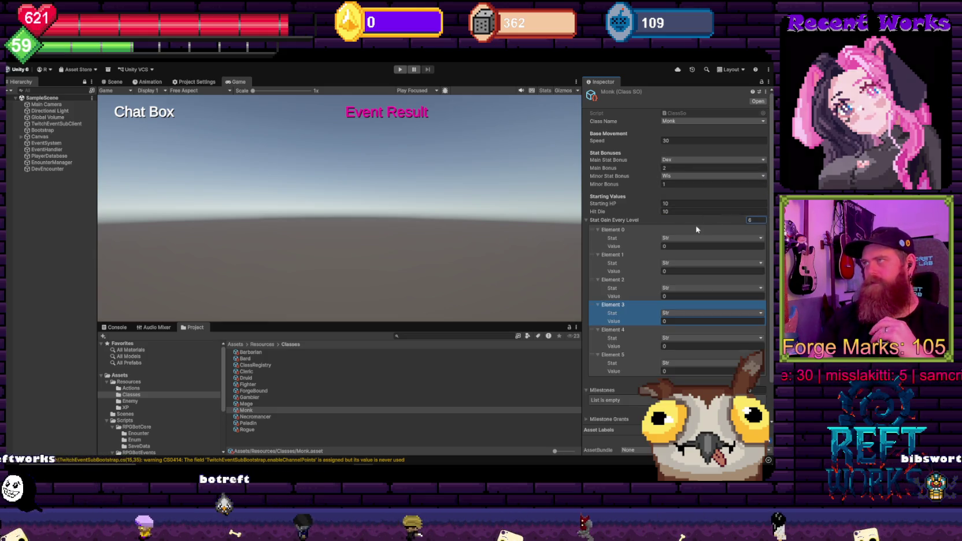
pyautogui.click(682, 238)
pyautogui.click(680, 281)
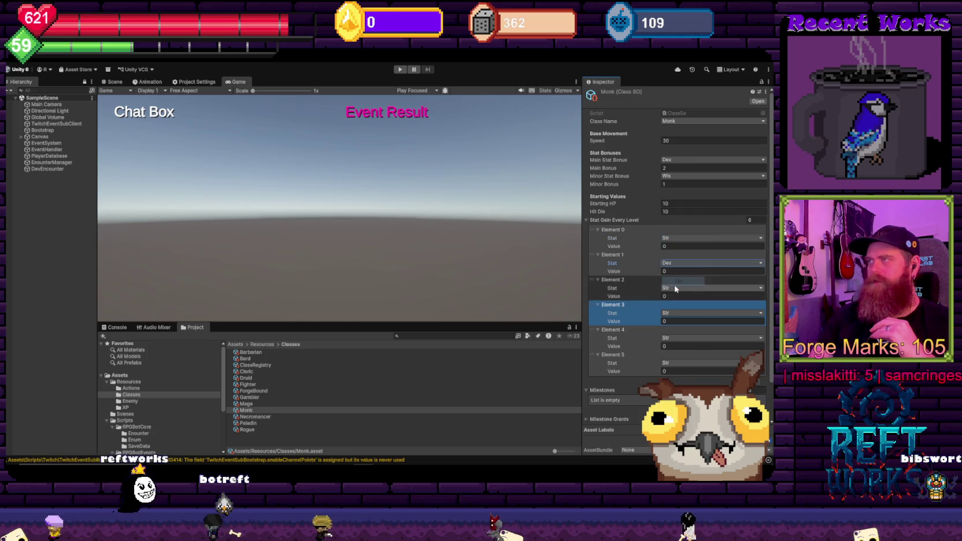
pyautogui.click(678, 288)
pyautogui.click(676, 314)
pyautogui.click(677, 313)
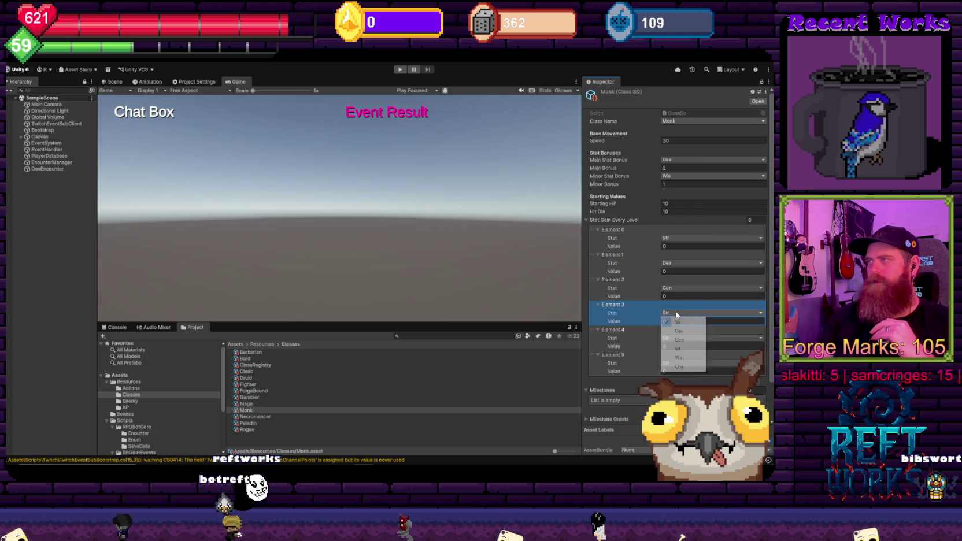
pyautogui.click(690, 350)
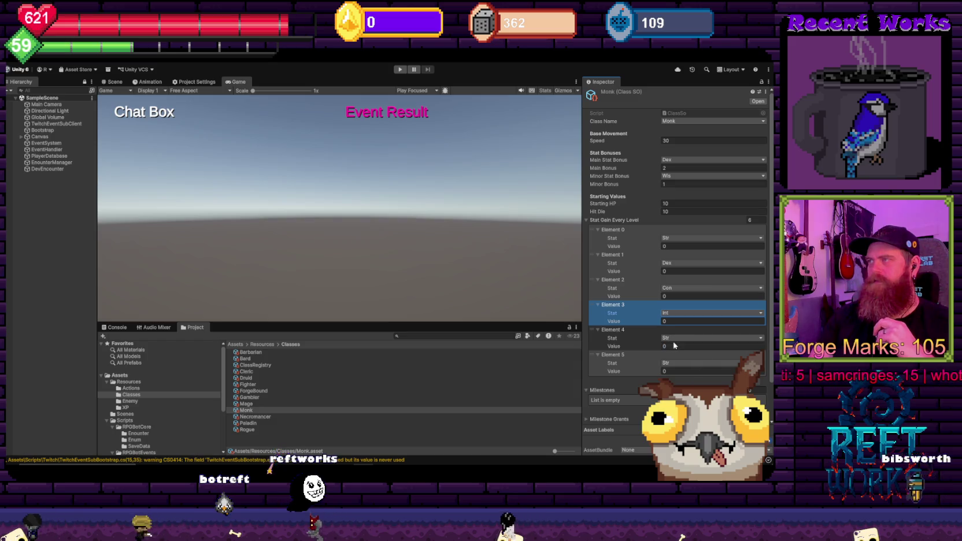
pyautogui.click(678, 338)
pyautogui.click(685, 383)
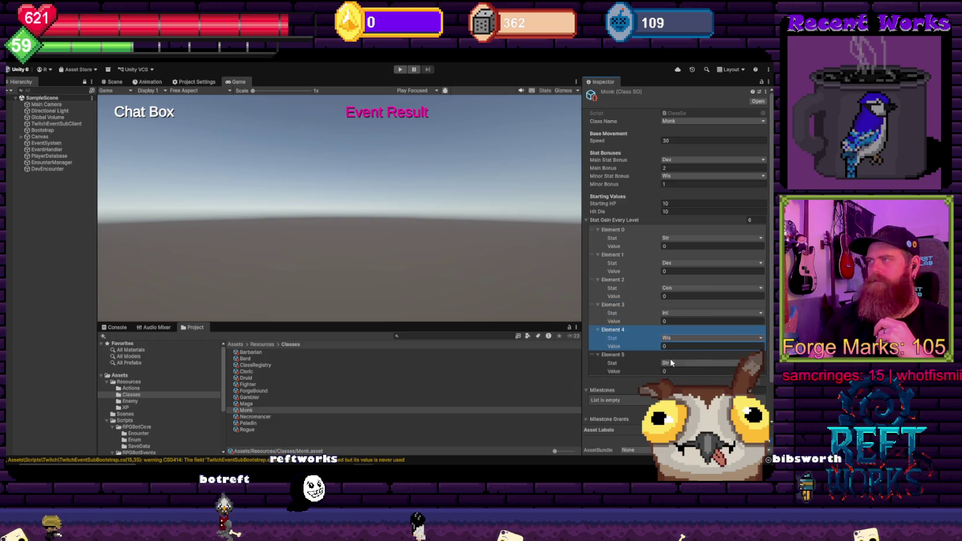
pyautogui.click(683, 415)
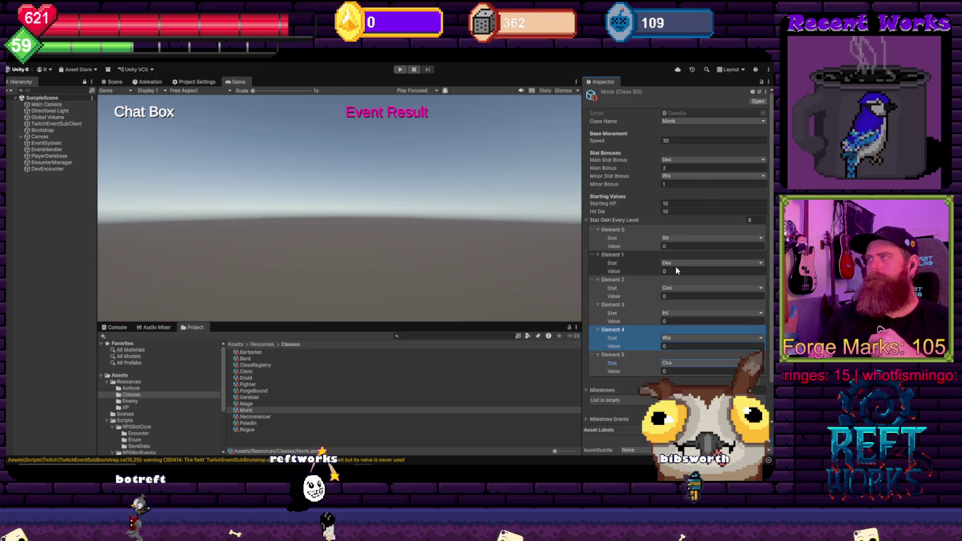
# Set the Monk's Dex per-level gain to 3 and its Wis gain to 2
pyautogui.click(678, 272)
pyautogui.write('3')
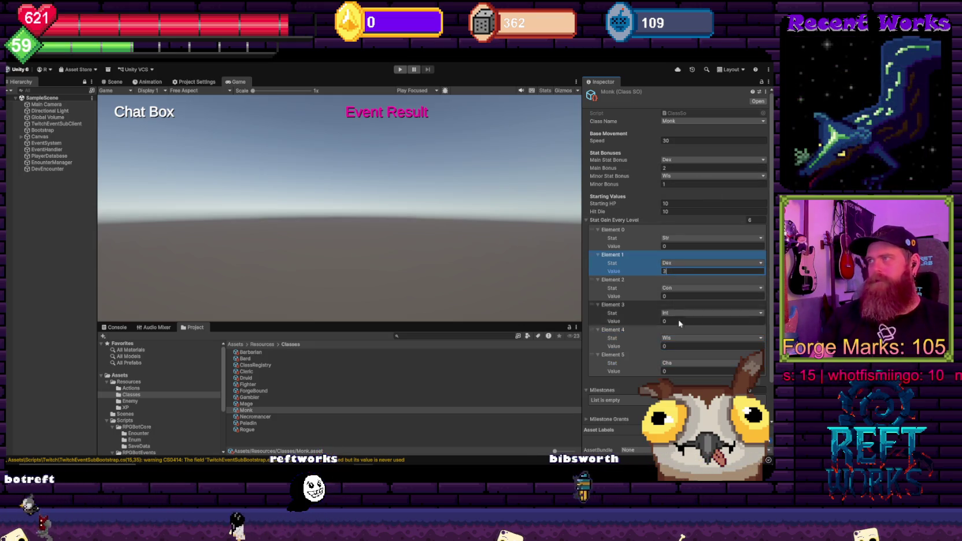
pyautogui.click(674, 345)
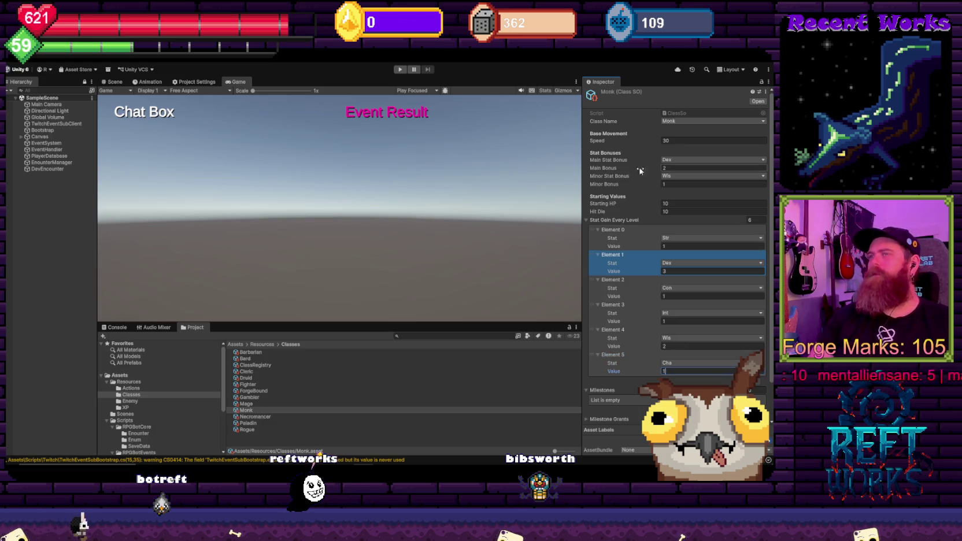
# Reselect the Necromancer class asset, then open the ClassRegistry asset
pyautogui.click(267, 417)
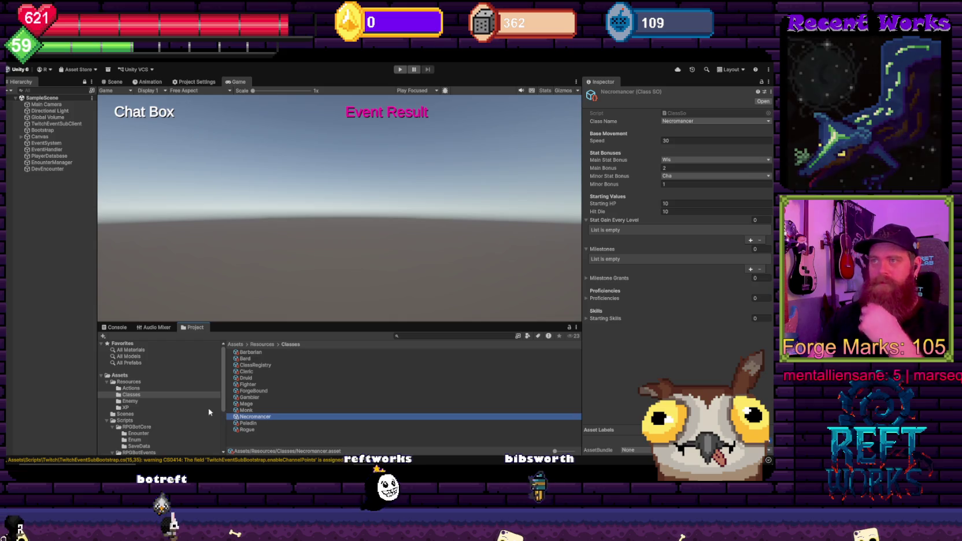
pyautogui.hotkey('alt', 'Tab')
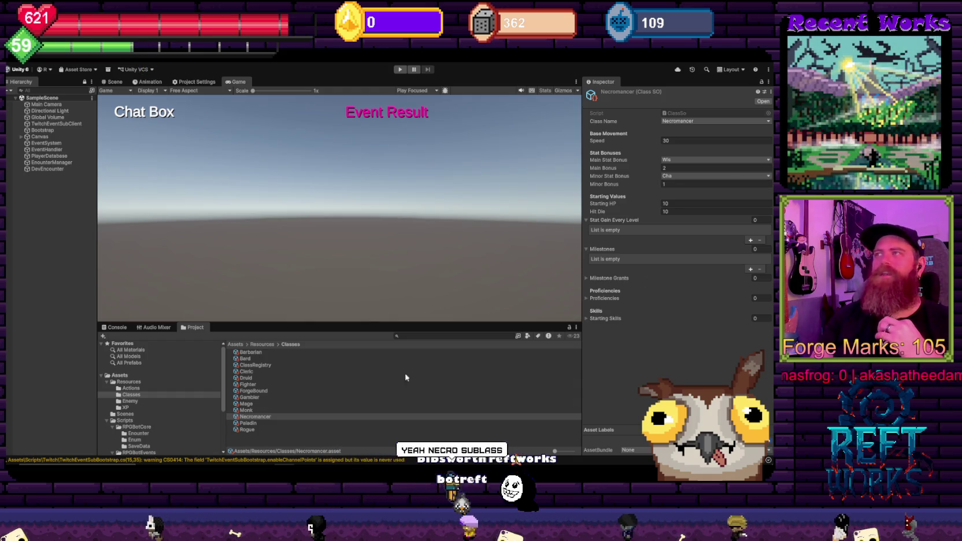
pyautogui.click(266, 417)
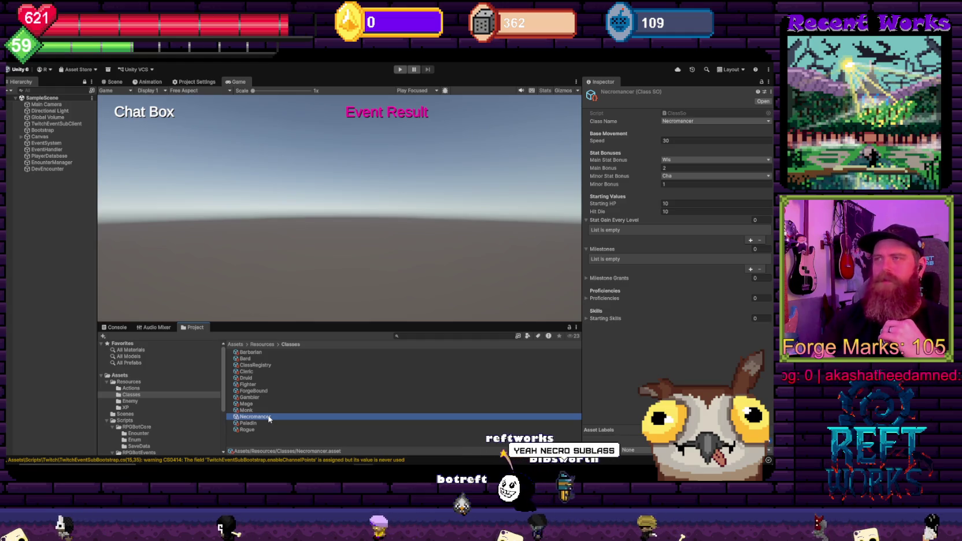
pyautogui.click(324, 365)
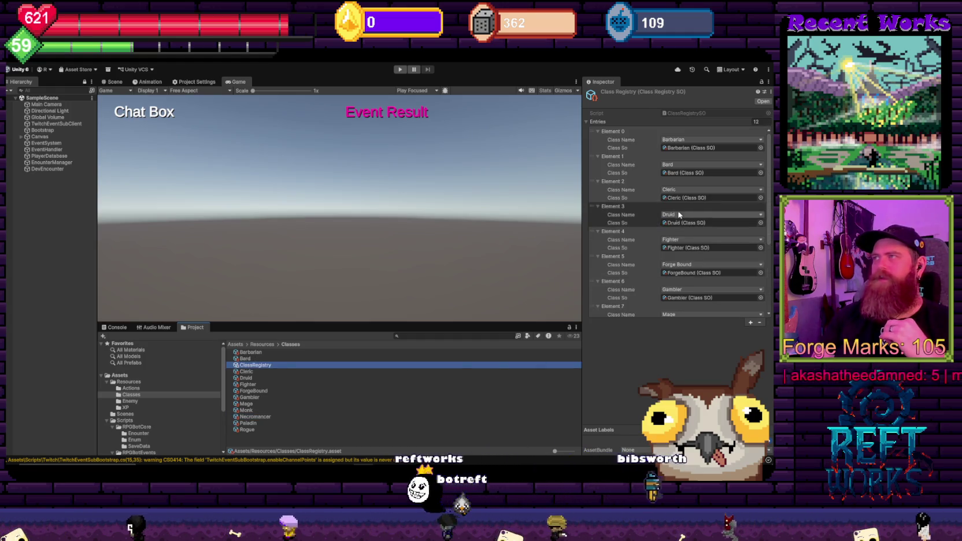
# Remove Element 9 (Necromancer) from ClassRegistry's entries and start deleting Necromancer.asset
pyautogui.scroll(-5, 679, 214)
pyautogui.click(660, 253)
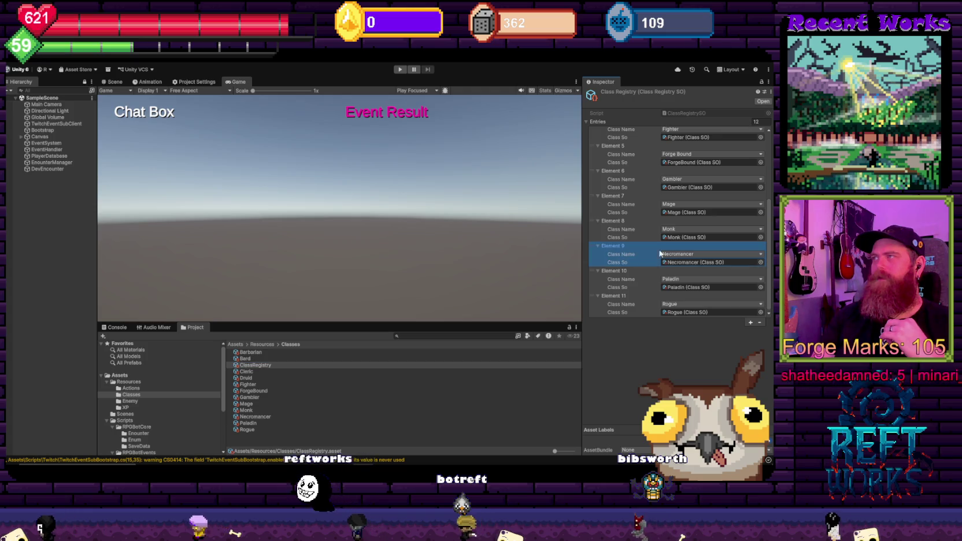
pyautogui.click(759, 323)
pyautogui.scroll(3, 650, 217)
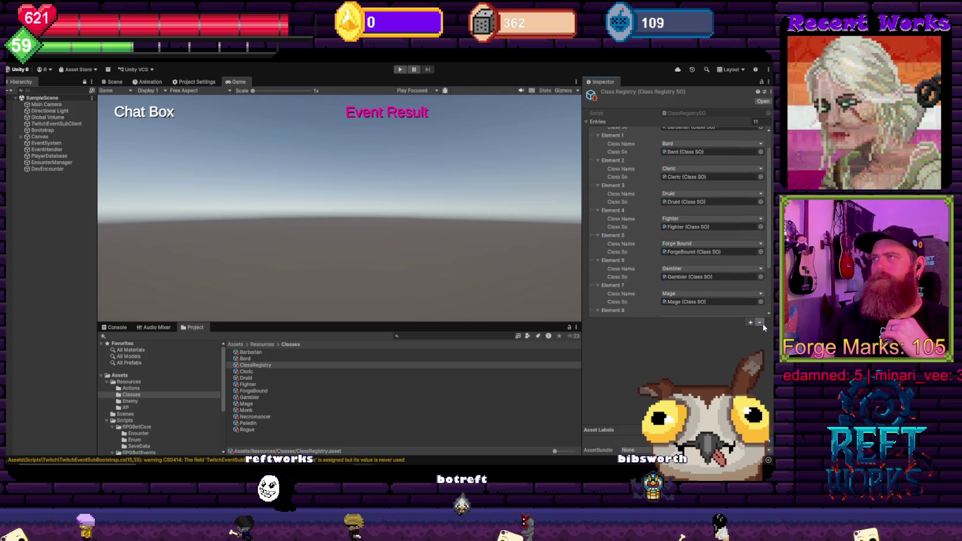
pyautogui.click(265, 416)
pyautogui.press('Delete')
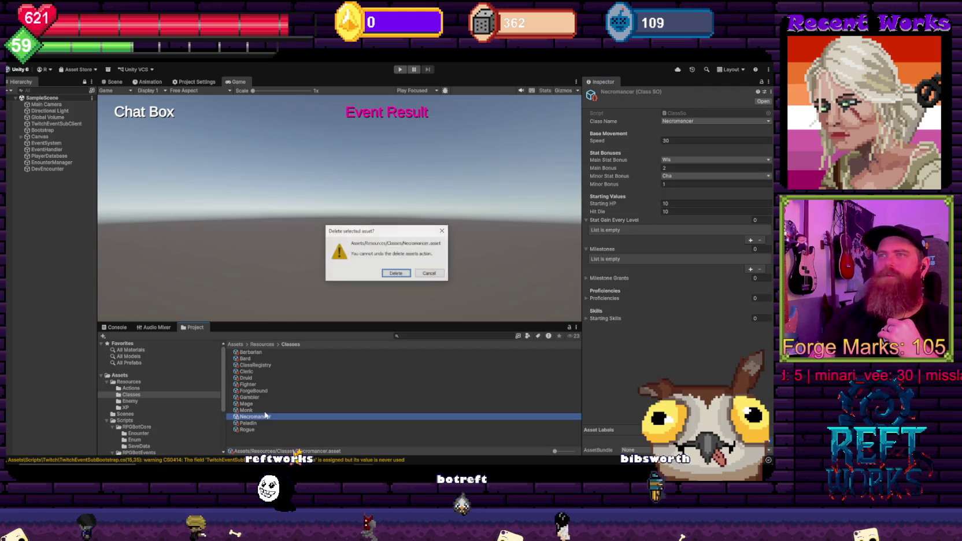
# Confirm deleting Necromancer.asset, then select the Paladin class asset
pyautogui.click(398, 273)
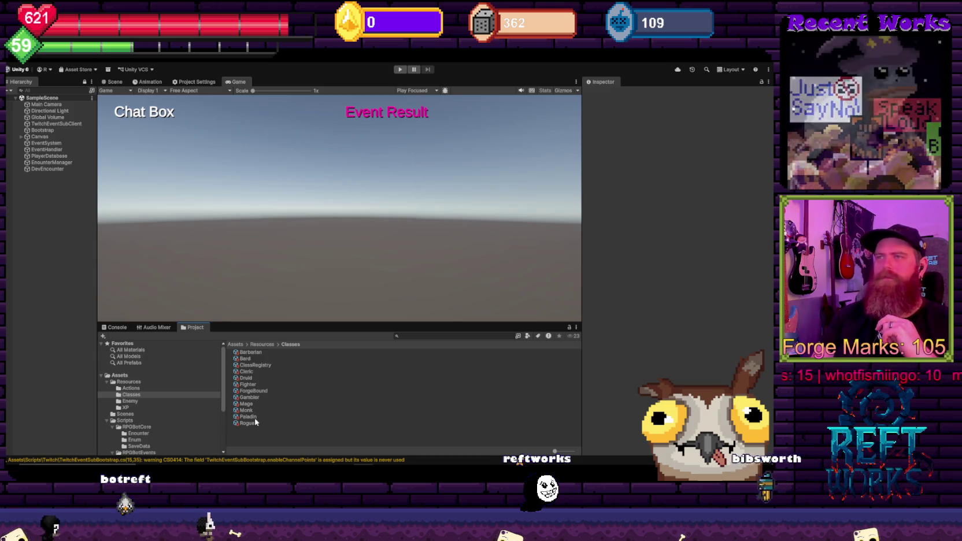
pyautogui.click(248, 417)
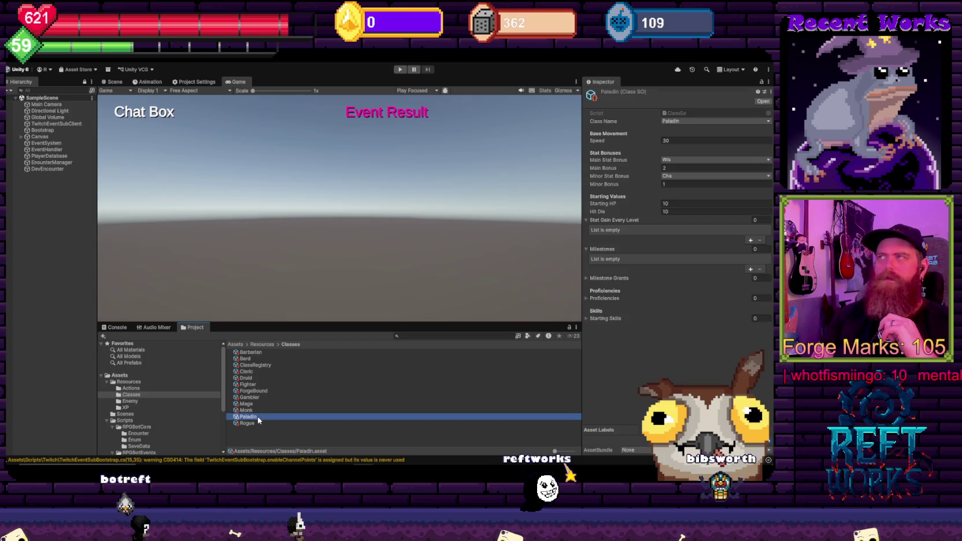
pyautogui.click(252, 385)
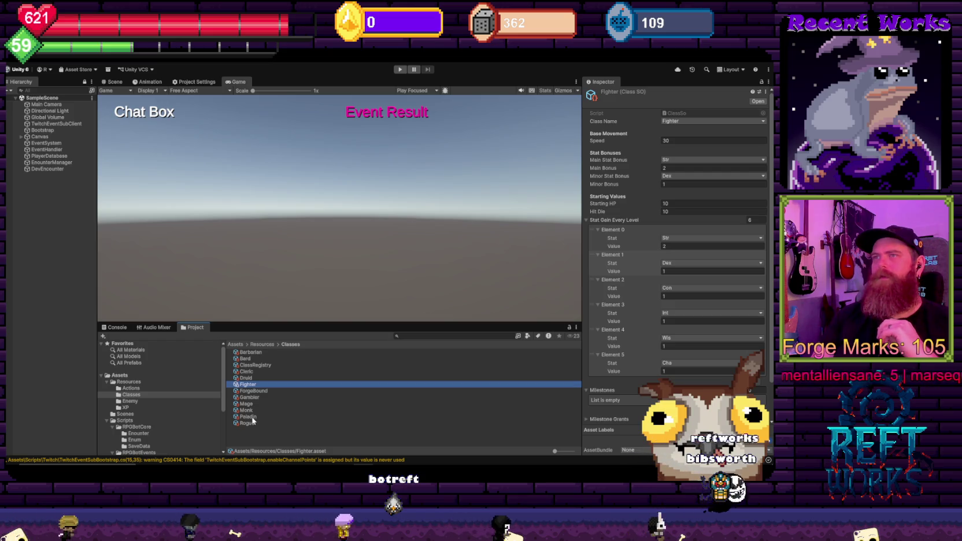
pyautogui.click(248, 372)
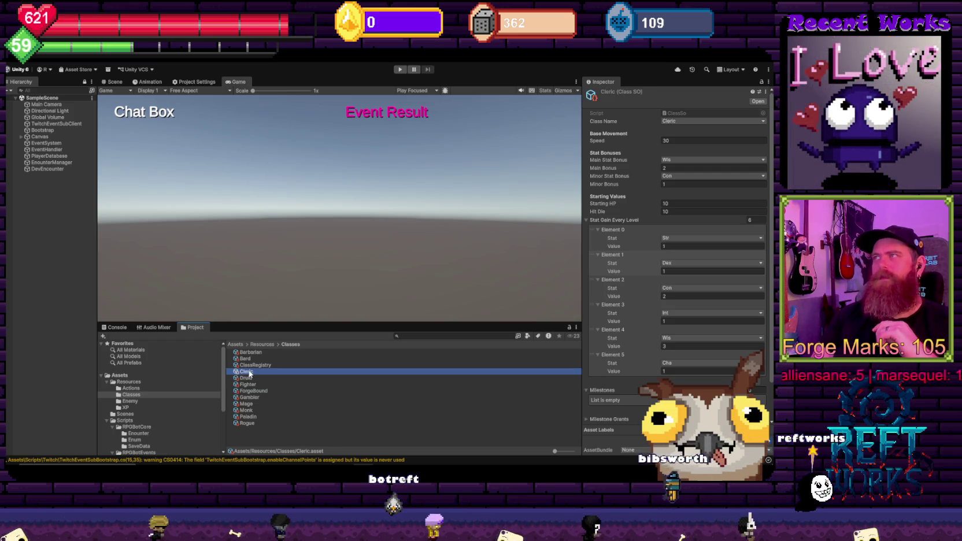
pyautogui.click(250, 417)
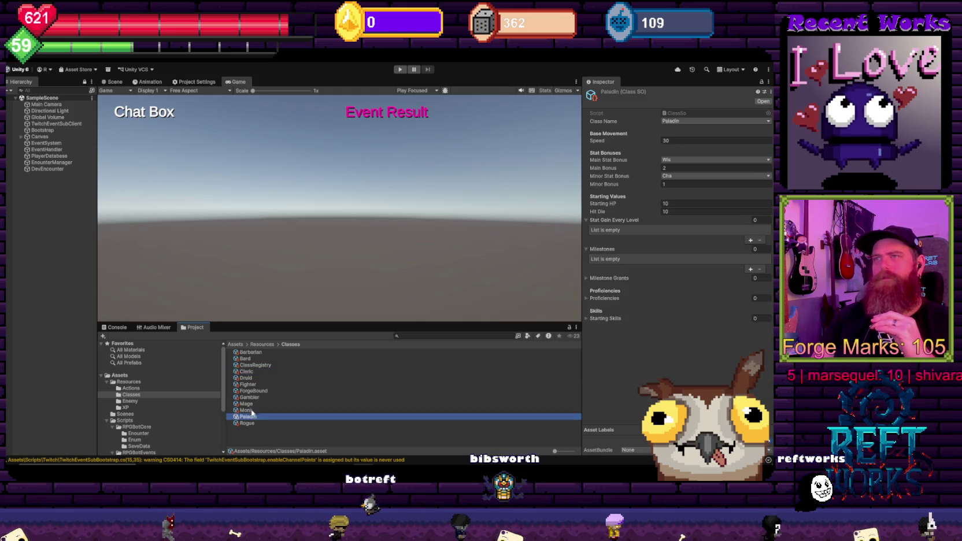
pyautogui.click(253, 385)
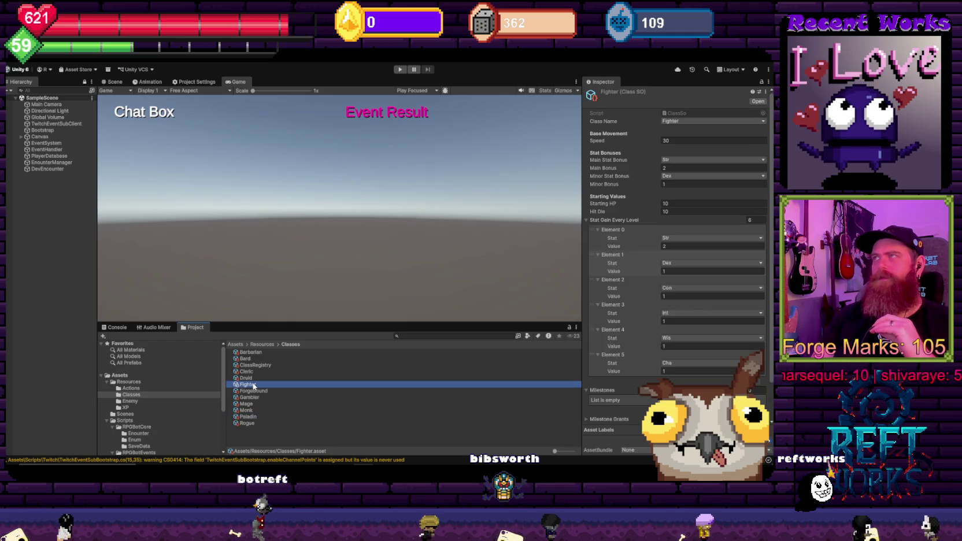
pyautogui.click(250, 417)
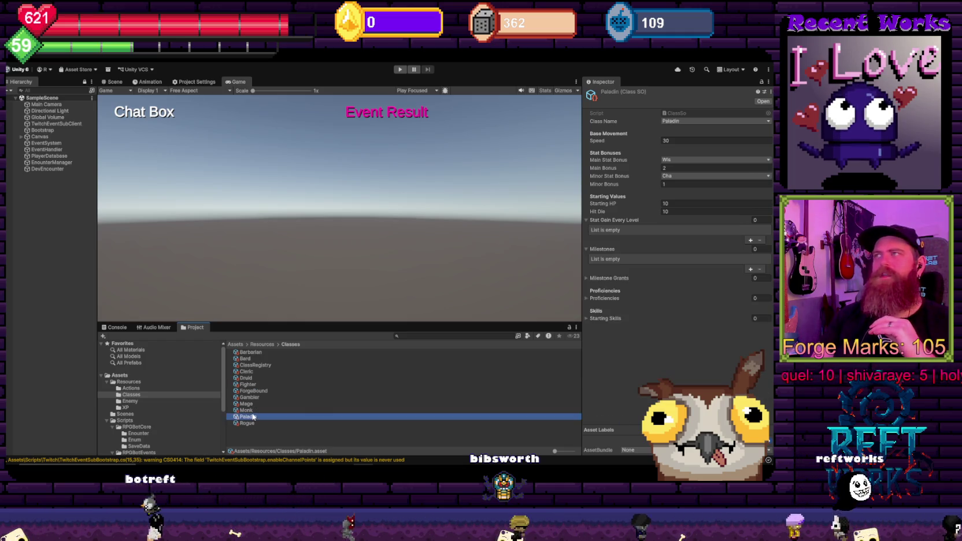
pyautogui.click(669, 177)
pyautogui.click(672, 268)
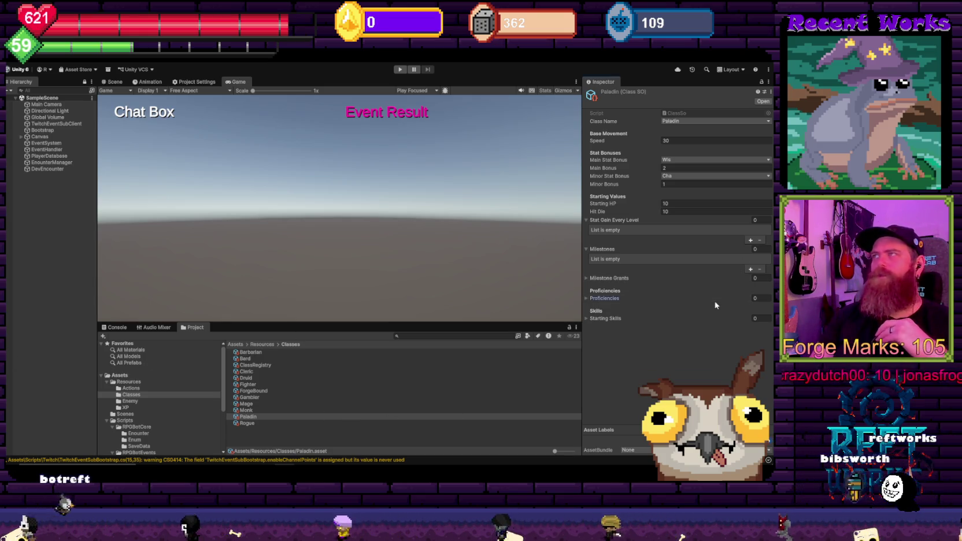
pyautogui.click(670, 160)
# Make Str the Paladin's main stat and add six per-level gains for Str through Cha
pyautogui.click(678, 169)
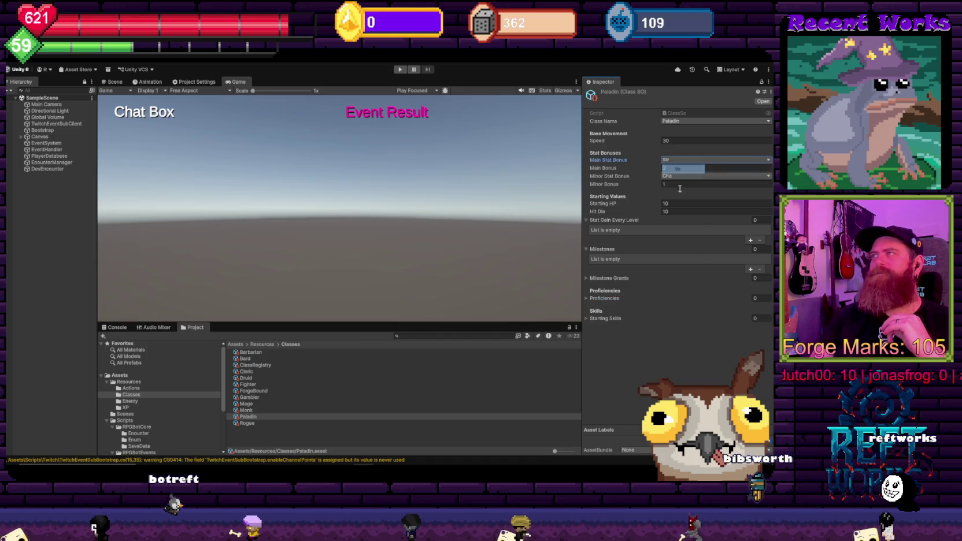
pyautogui.click(761, 220)
pyautogui.write('6')
pyautogui.press('Return')
pyautogui.click(675, 245)
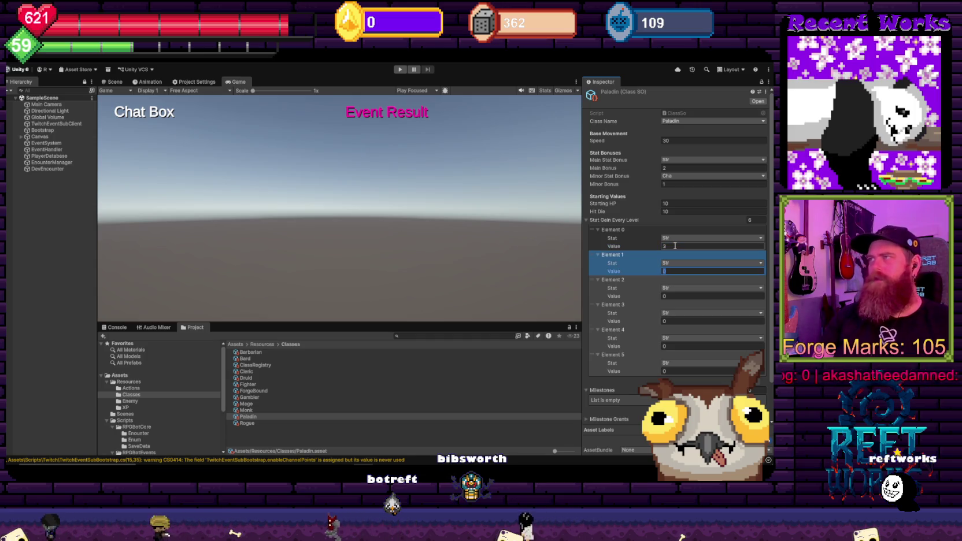
pyautogui.click(681, 281)
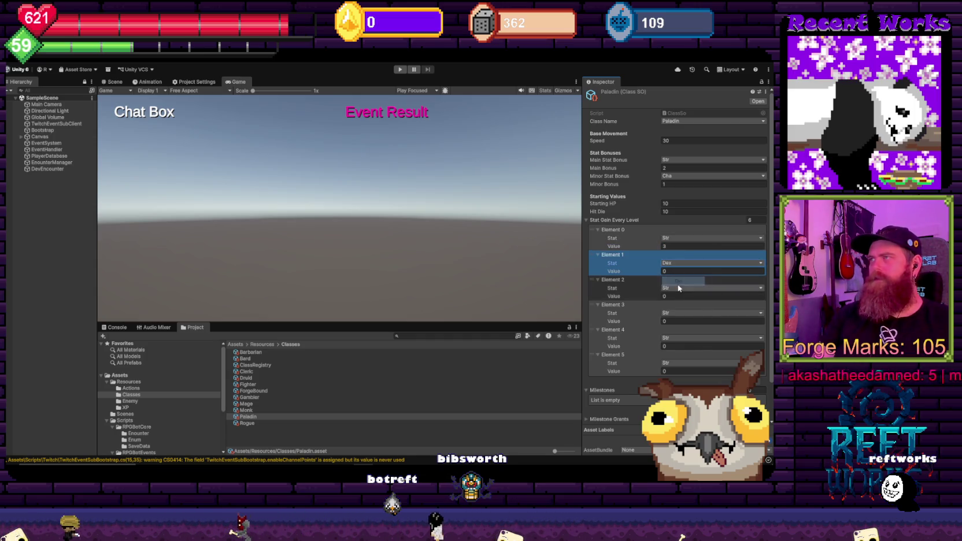
pyautogui.click(679, 314)
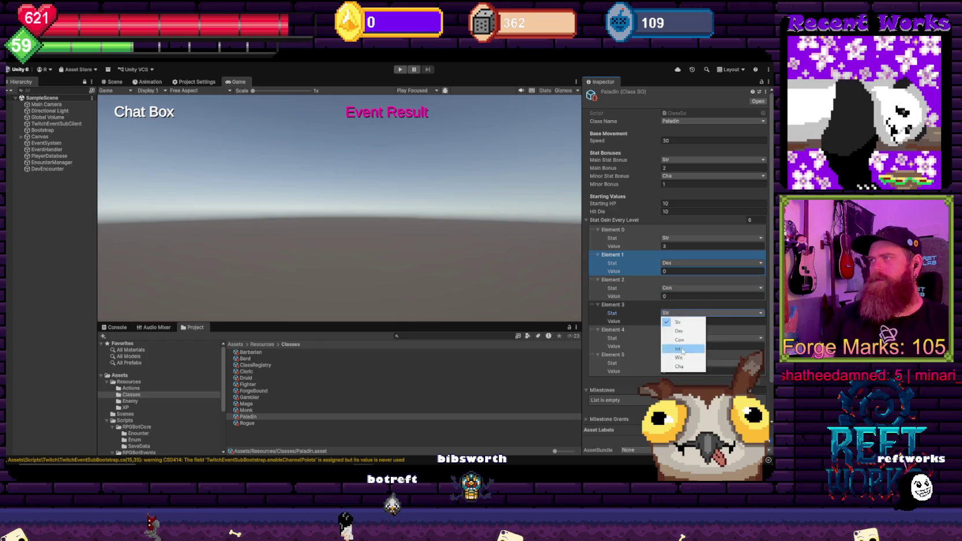
pyautogui.click(683, 349)
pyautogui.click(669, 338)
pyautogui.click(683, 382)
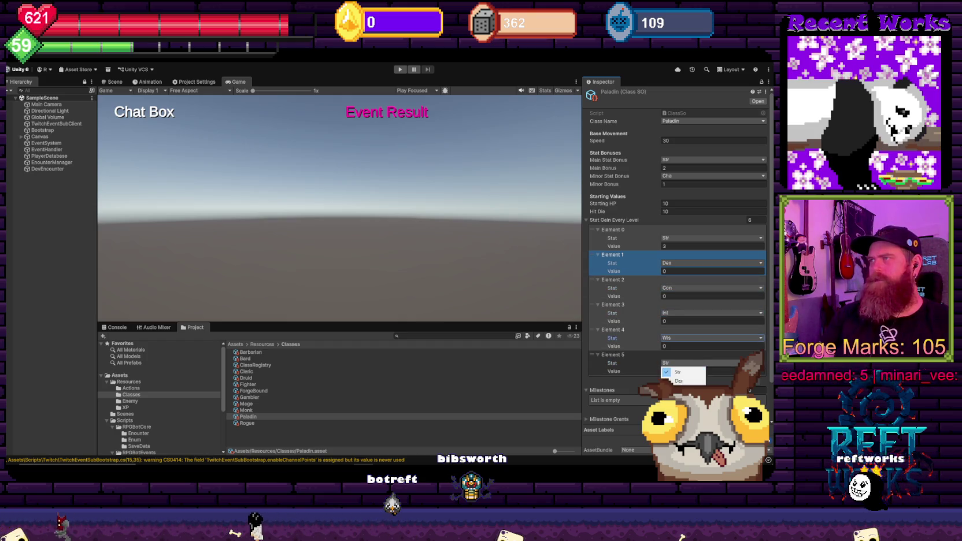
pyautogui.click(680, 419)
# Enter Paladin's gain values: Str 3, Dex 1, Con 1, Int 1, Wis 1, Cha 2
pyautogui.click(667, 271)
pyautogui.write('1')
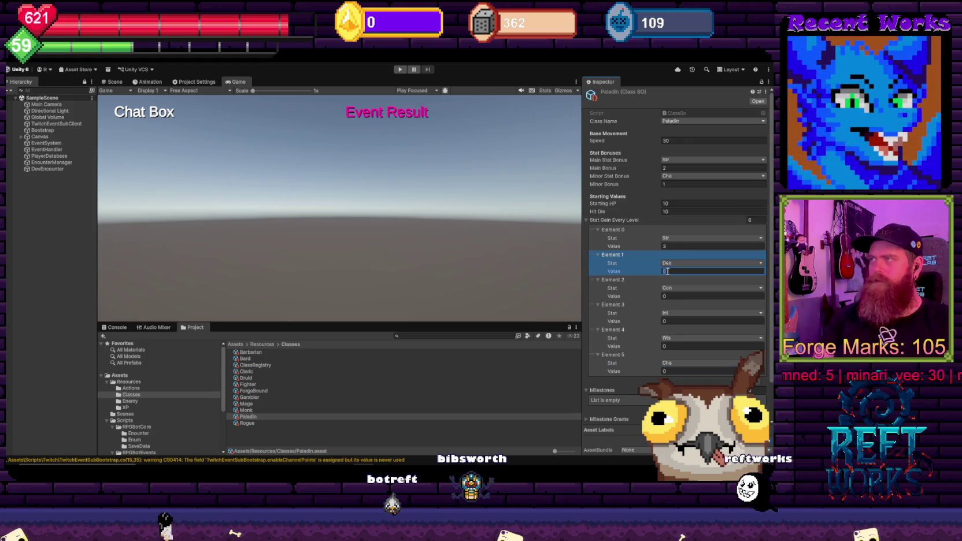
pyautogui.click(676, 297)
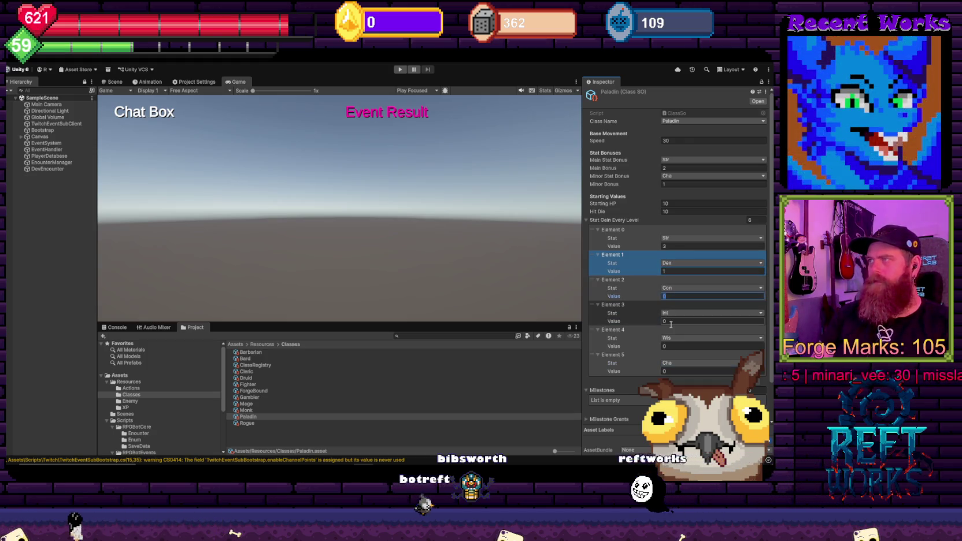
pyautogui.write('2')
pyautogui.click(671, 321)
pyautogui.write('1')
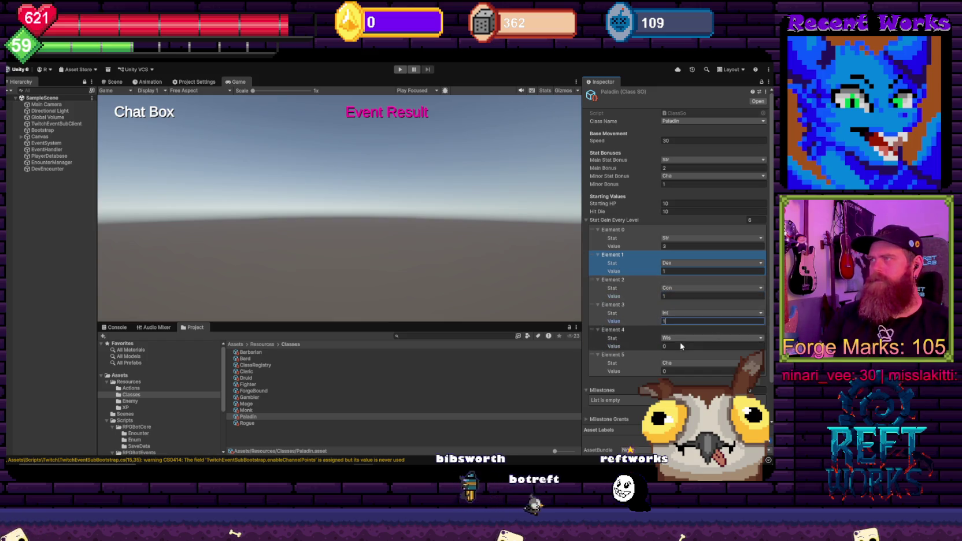
pyautogui.write('1')
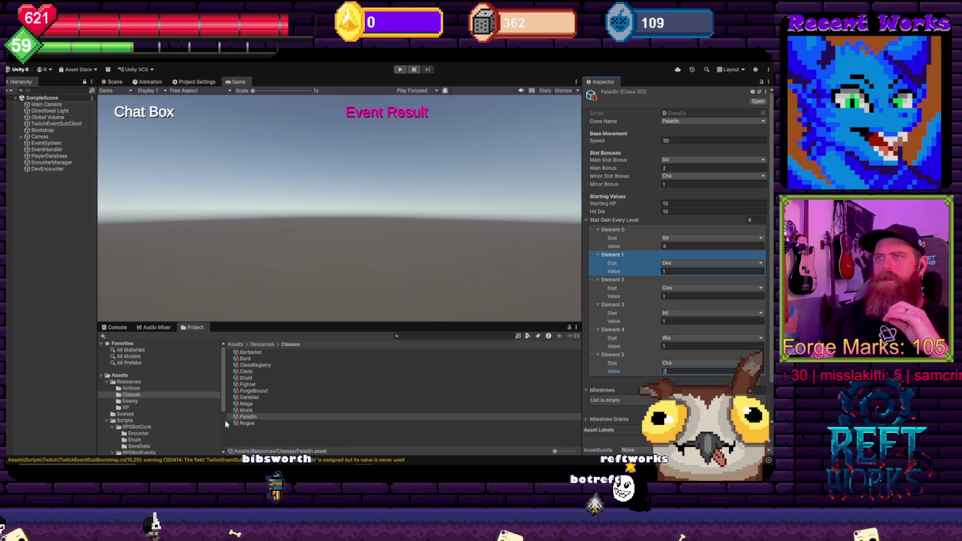
pyautogui.click(247, 417)
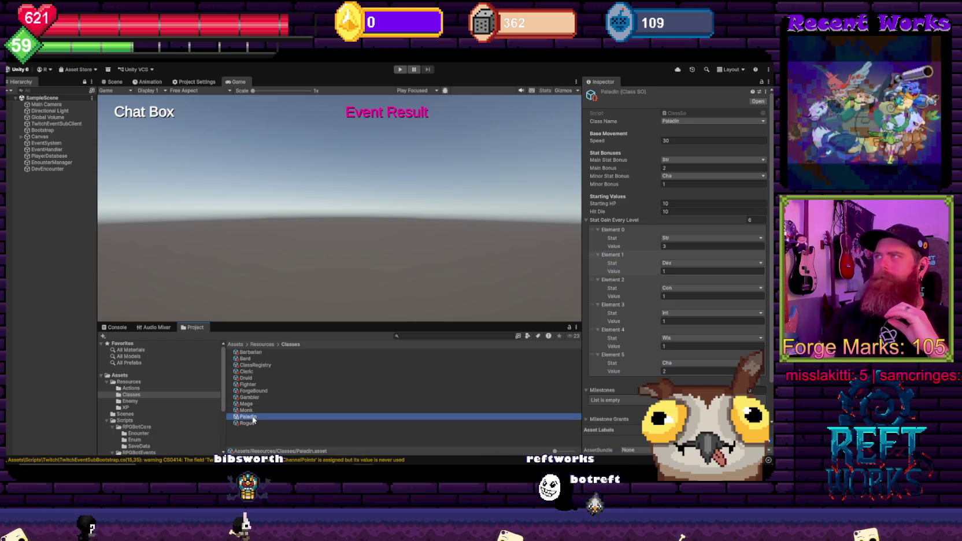
pyautogui.click(255, 424)
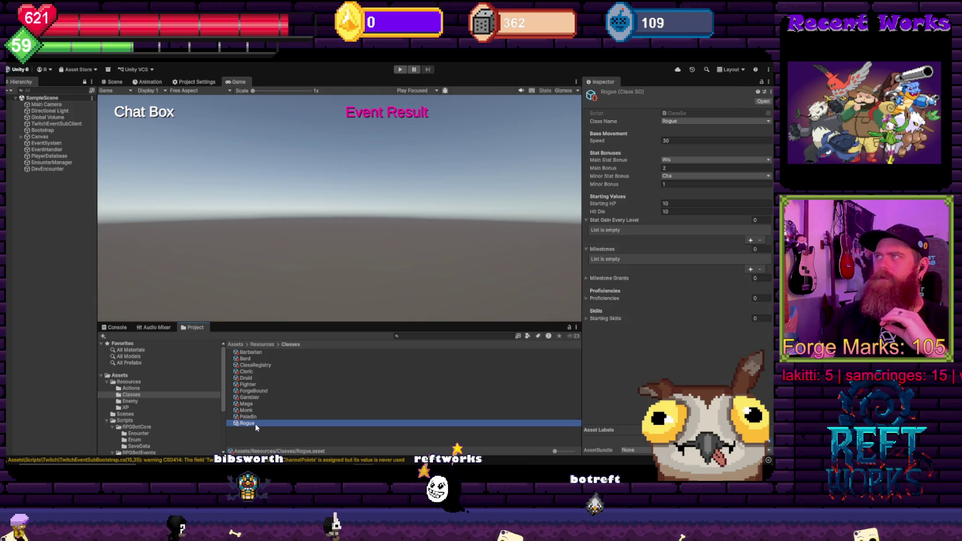
# Select Rogue.asset and change its main stat from Wis to Dex and its minor stat from Cha to Int
pyautogui.click(247, 410)
pyautogui.click(254, 424)
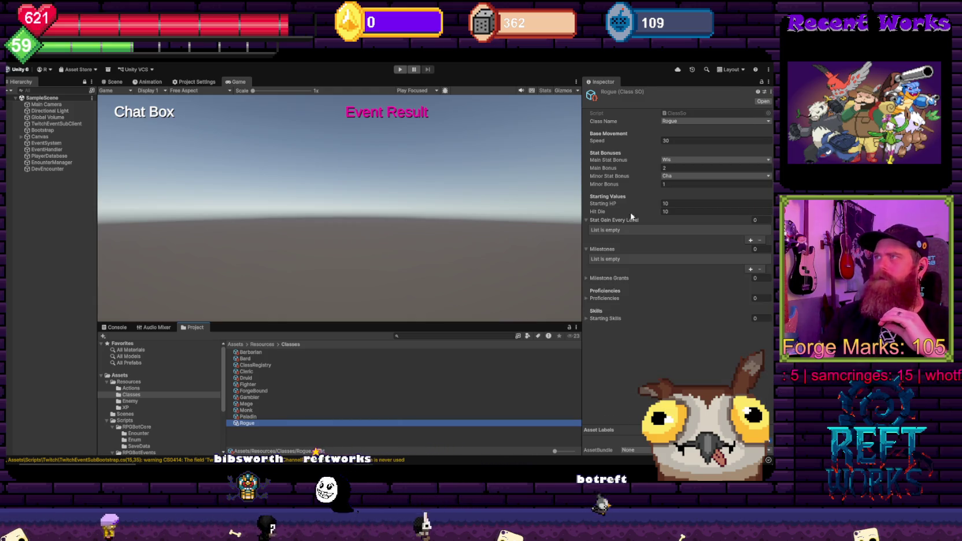
pyautogui.click(677, 160)
pyautogui.click(682, 178)
pyautogui.click(682, 177)
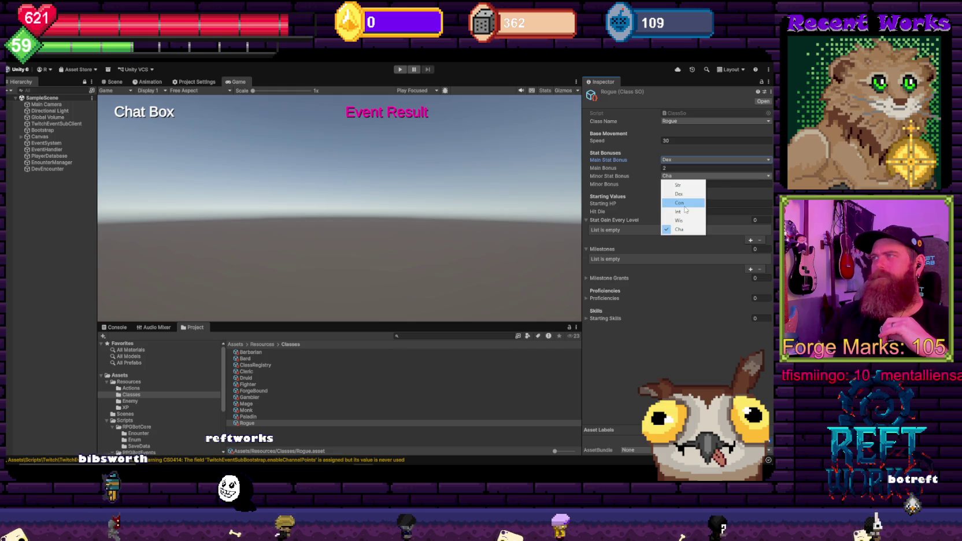
pyautogui.click(682, 211)
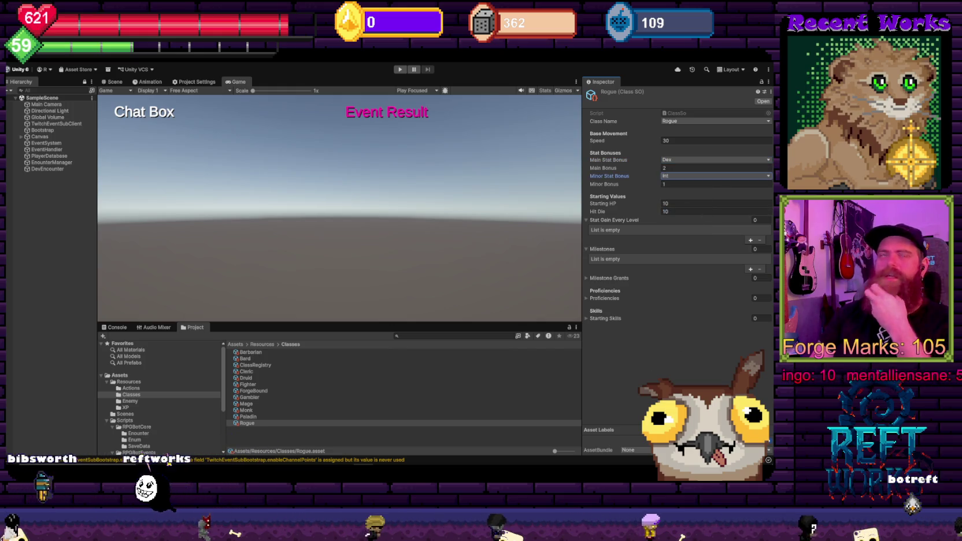
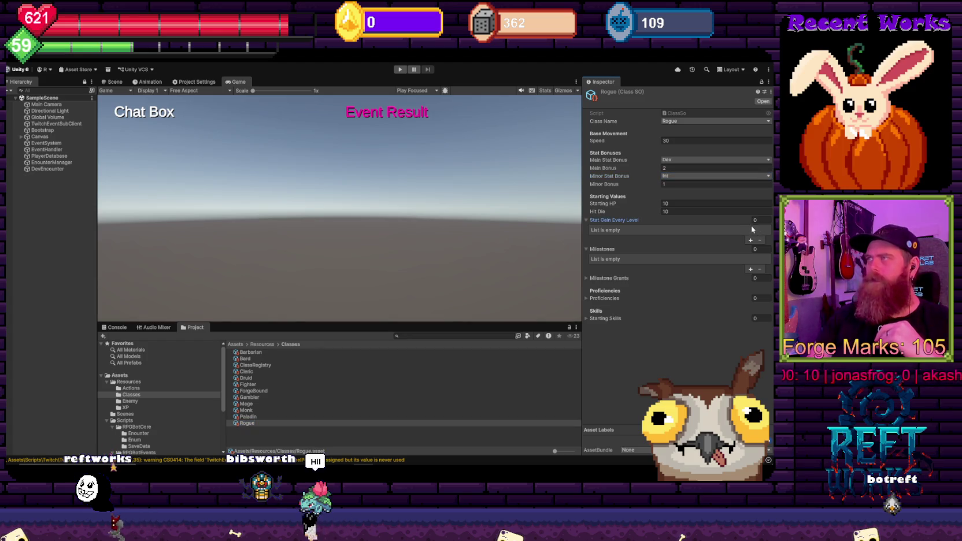
# Give Stat Gain Every Level 6 entries and set the stats to Dex, Con, Int and Wis
pyautogui.write('6')
pyautogui.press('Return')
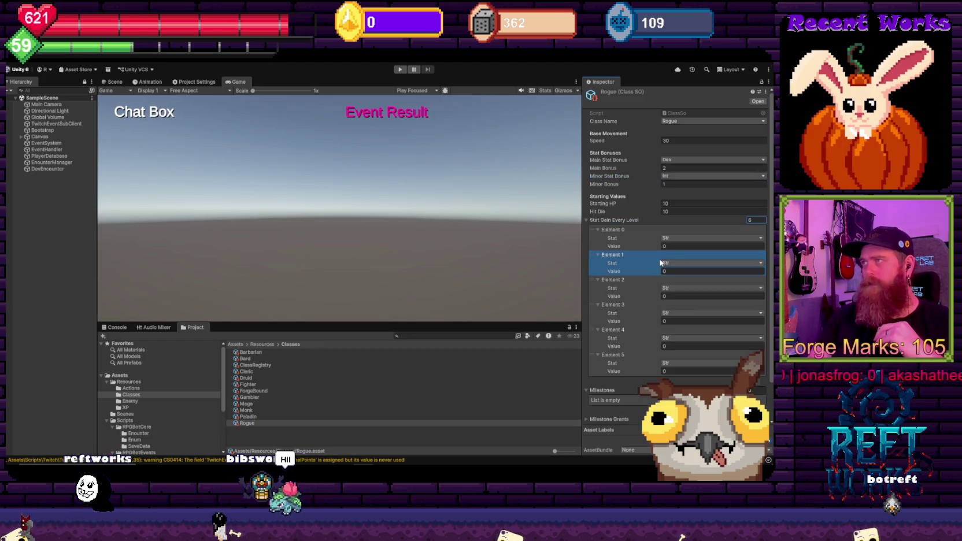
pyautogui.click(676, 264)
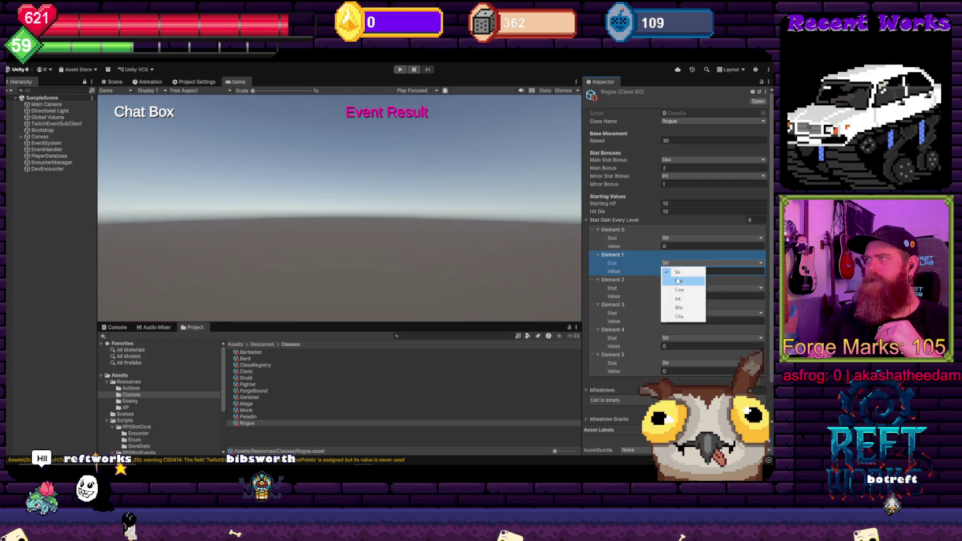
pyautogui.click(678, 281)
pyautogui.click(674, 288)
pyautogui.click(677, 316)
pyautogui.click(677, 313)
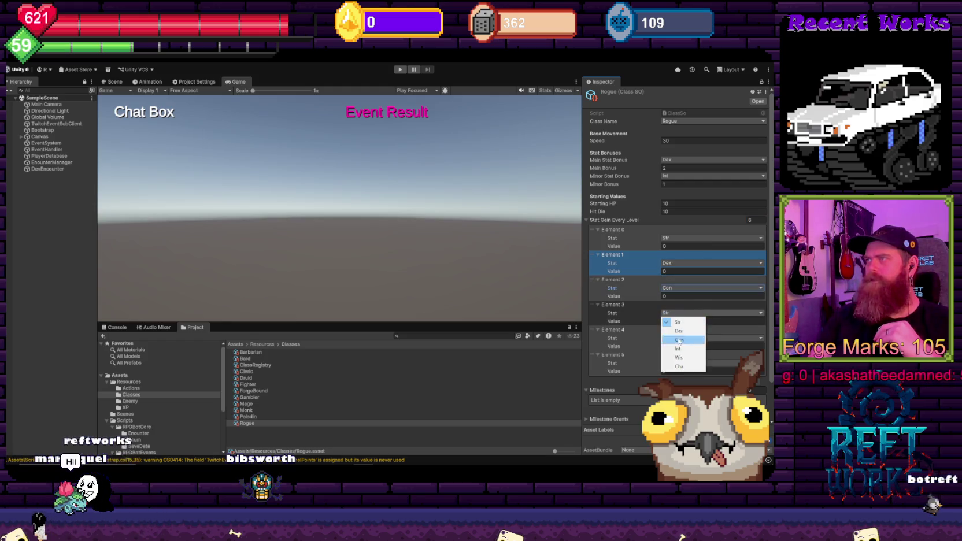
pyautogui.click(670, 348)
pyautogui.click(678, 382)
pyautogui.write('1')
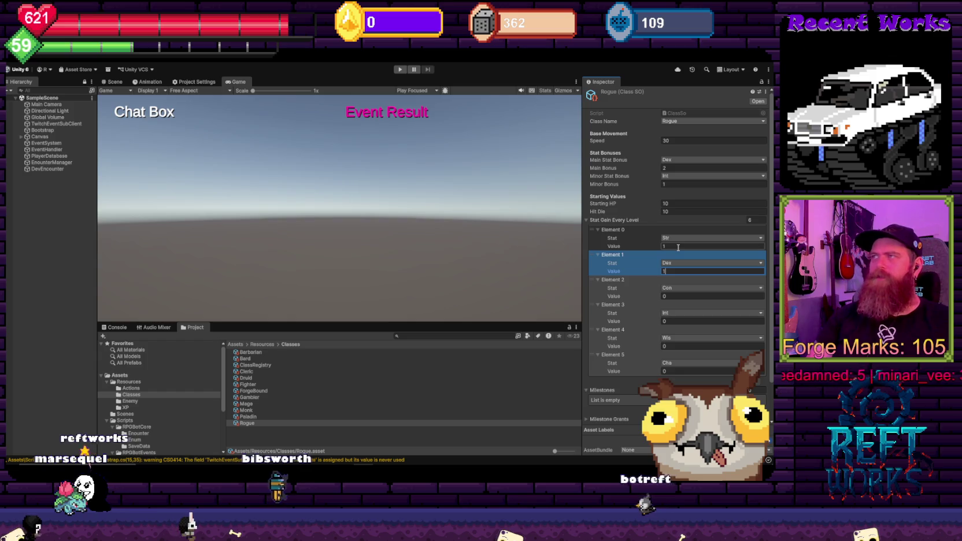
# Enter the gain values: Dex 3, Con 2, and 1 for each other stat
pyautogui.write('2')
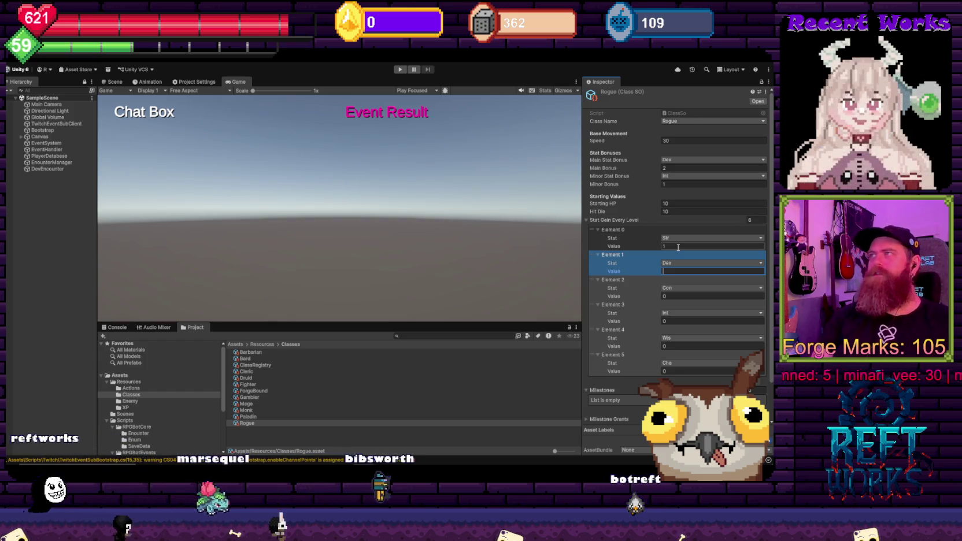
pyautogui.hotkey('ctrl', 'a')
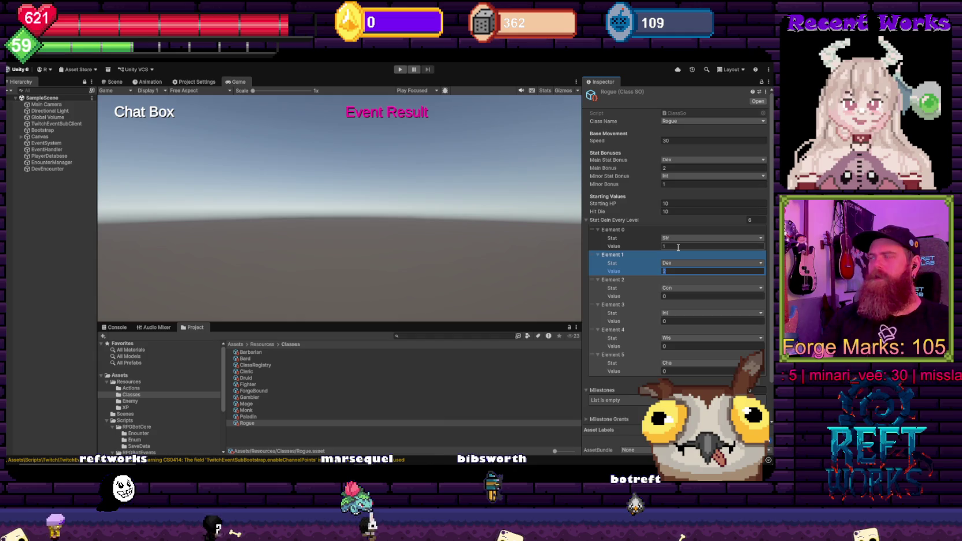
pyautogui.press('Tab')
pyautogui.write('1')
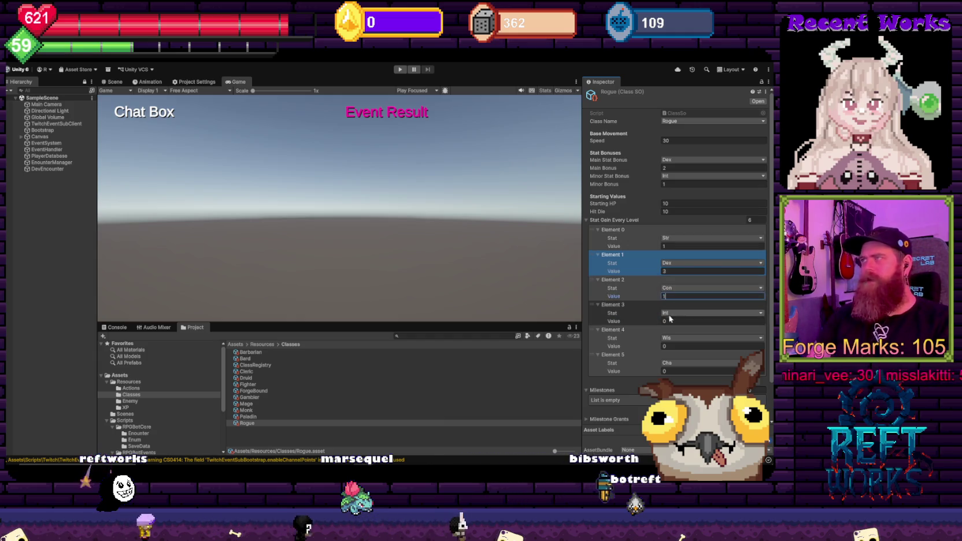
pyautogui.write('1')
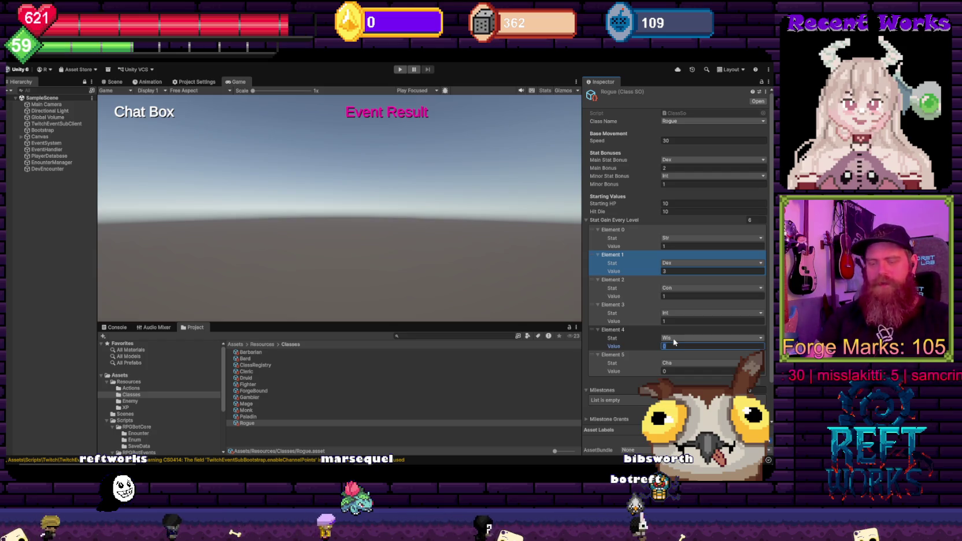
pyautogui.press('super')
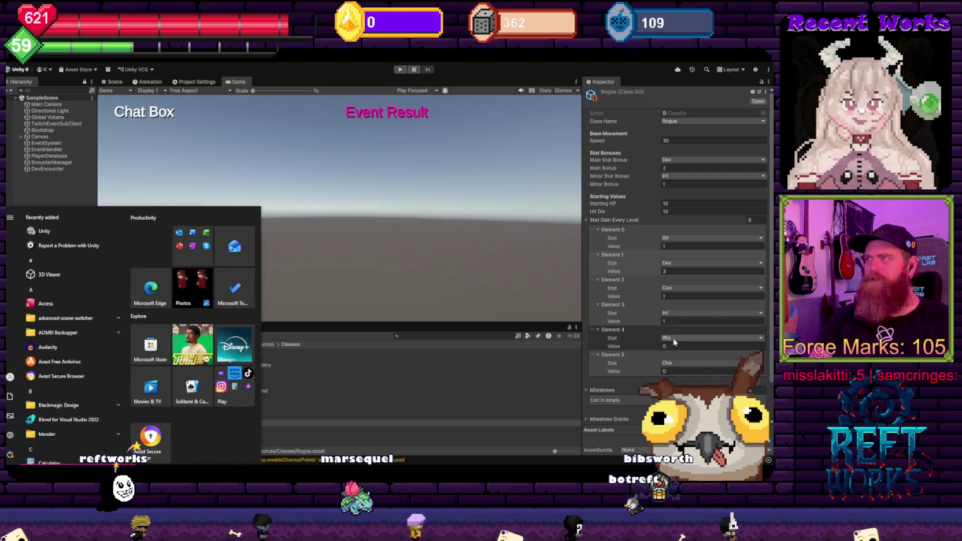
pyautogui.click(675, 340)
pyautogui.click(648, 344)
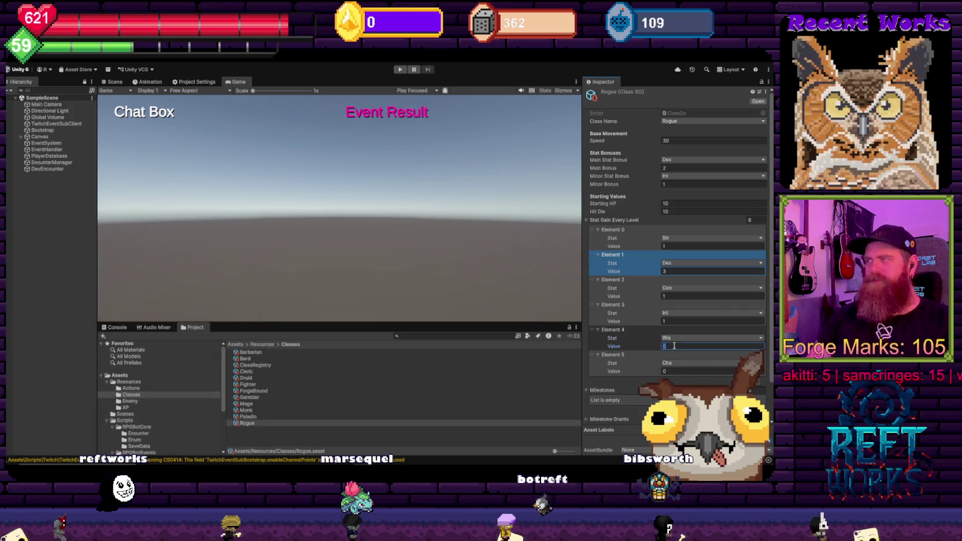
pyautogui.write('1')
pyautogui.hotkey('shift', 'Tab')
pyautogui.hotkey('shift', 'Tab')
pyautogui.write('2')
pyautogui.press('Tab')
pyautogui.press('Tab')
pyautogui.press('Tab')
pyautogui.write('1')
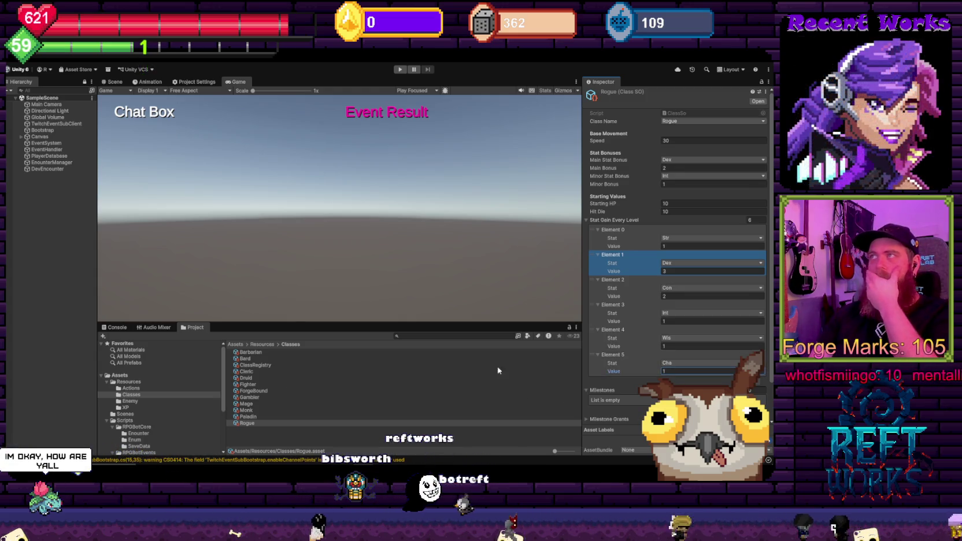
pyautogui.click(270, 353)
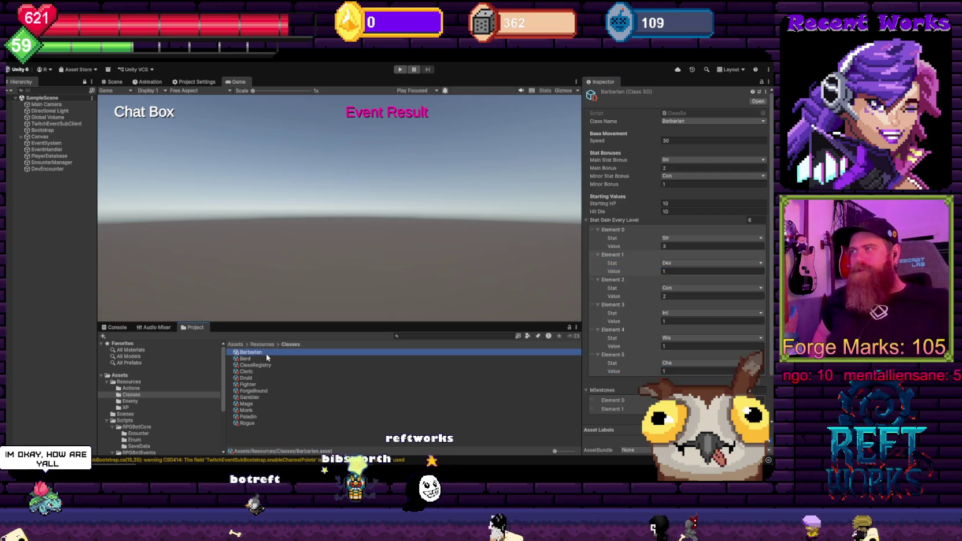
# Check the Barbarian's per-level gains (Str 3, Con 2, others 1) and milestones at levels 2 and 4
pyautogui.click(635, 271)
pyautogui.scroll(-3, 642, 287)
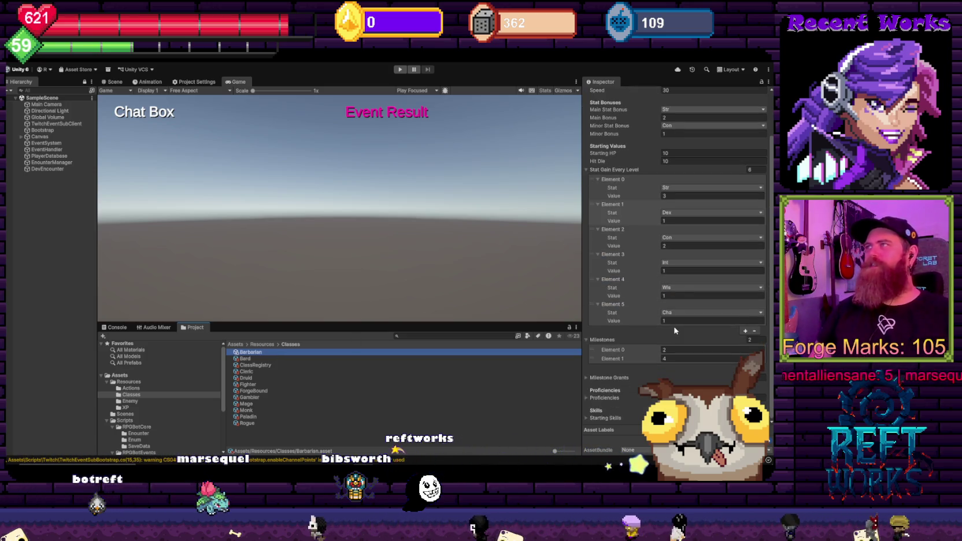
pyautogui.scroll(3, 674, 331)
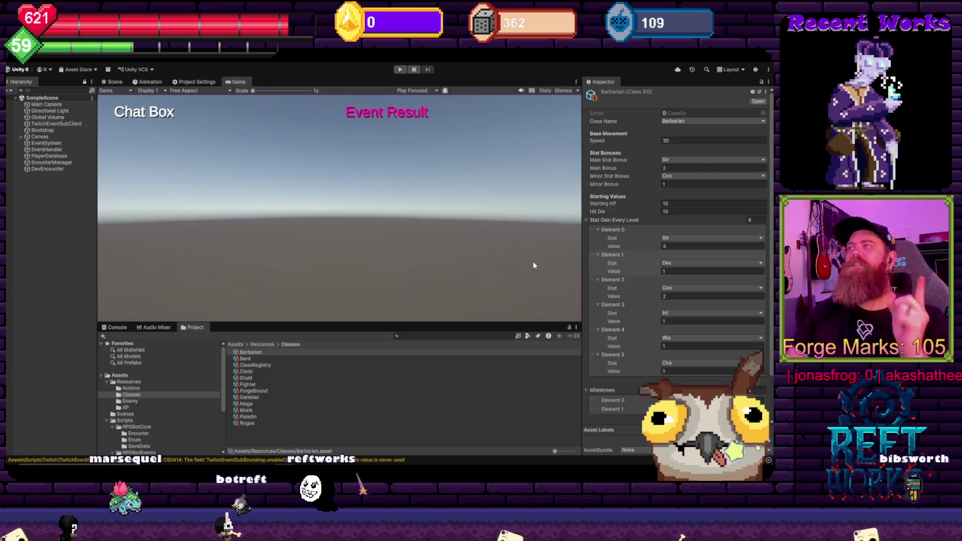
# Set the Barbarian's Starting HP and Hit Die to 12, then move down to the Bard asset
pyautogui.click(251, 352)
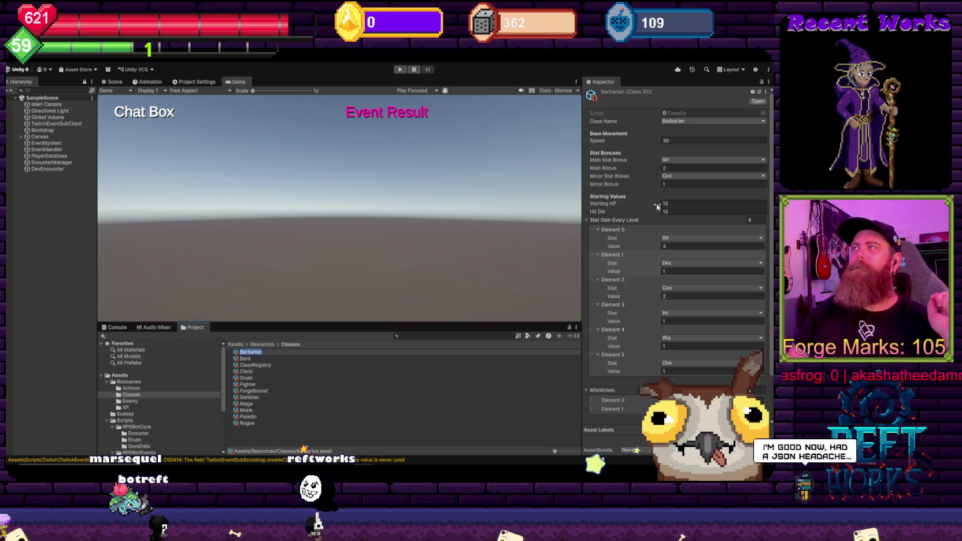
pyautogui.click(679, 212)
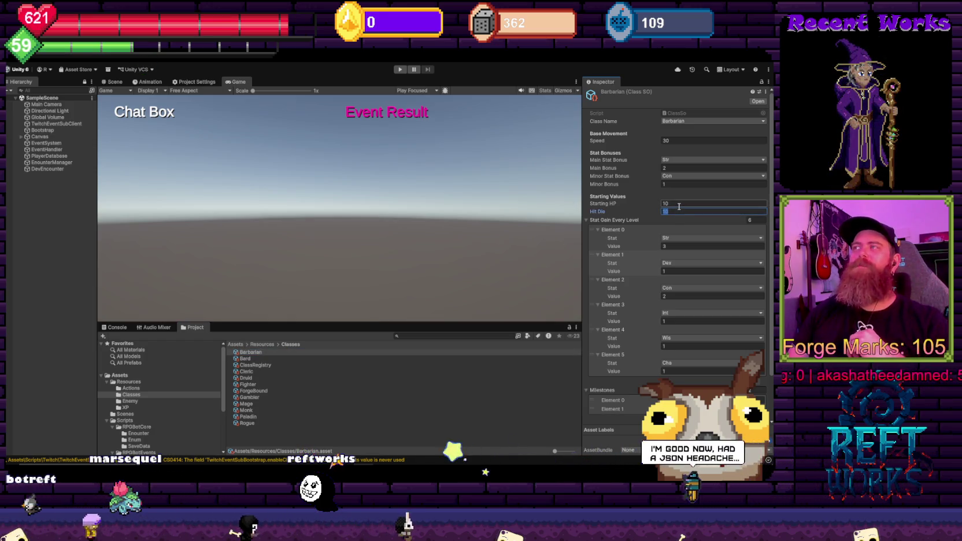
pyautogui.click(679, 204)
pyautogui.write('12')
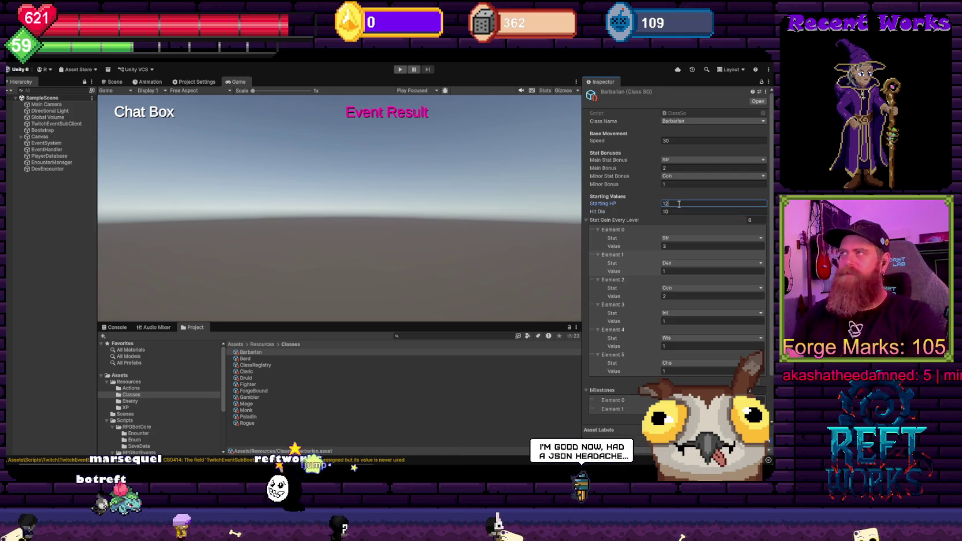
pyautogui.click(679, 213)
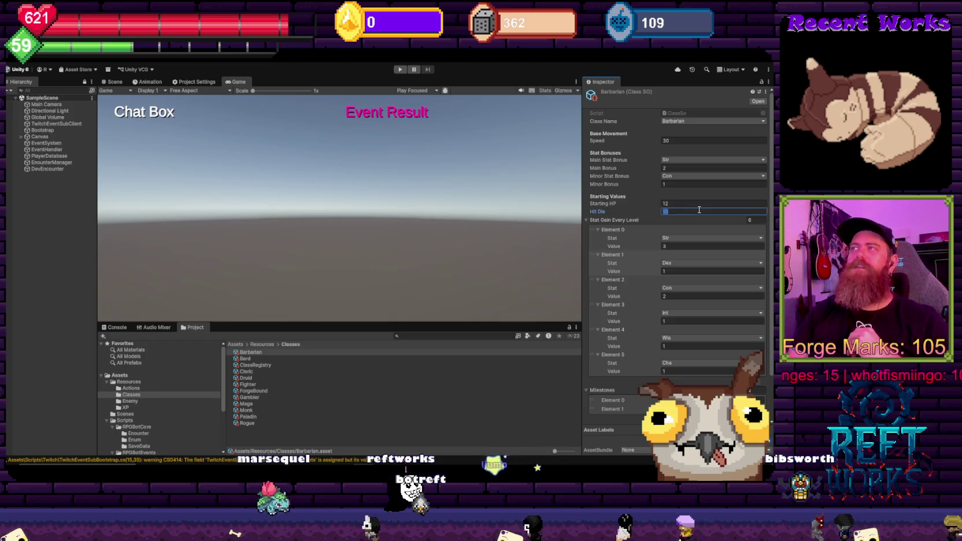
pyautogui.write('12')
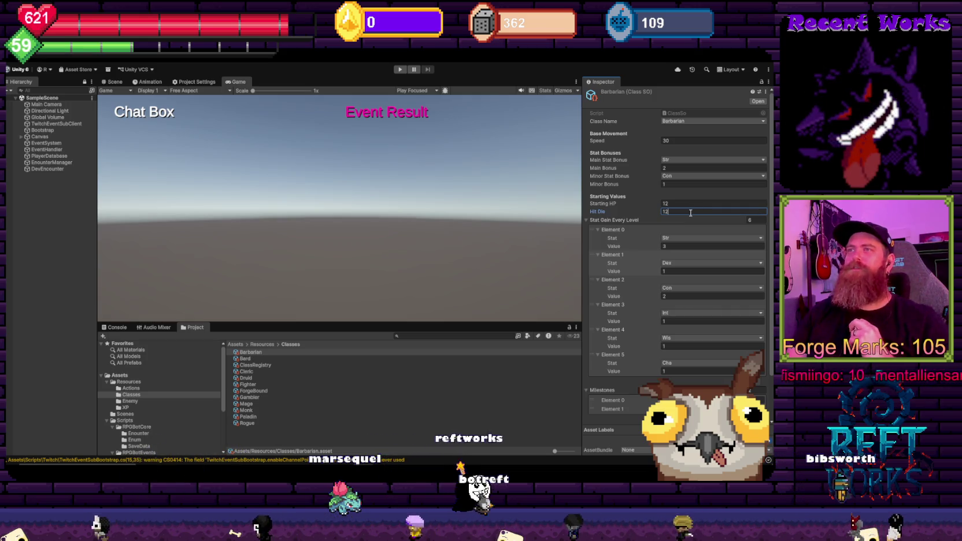
pyautogui.press('Down')
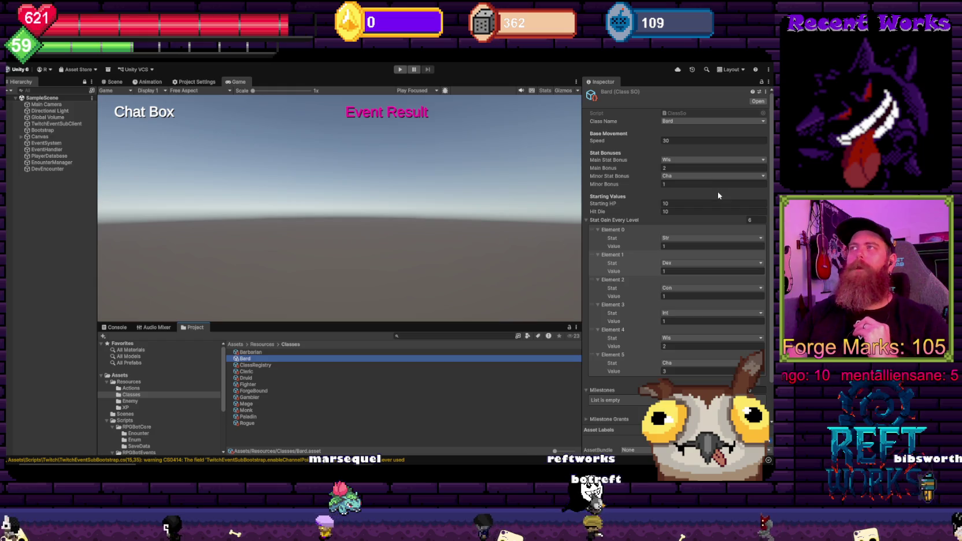
# Set the Cleric's Starting HP and Hit Die to 12, then select Druid and edit its Starting HP
pyautogui.click(249, 372)
pyautogui.click(675, 204)
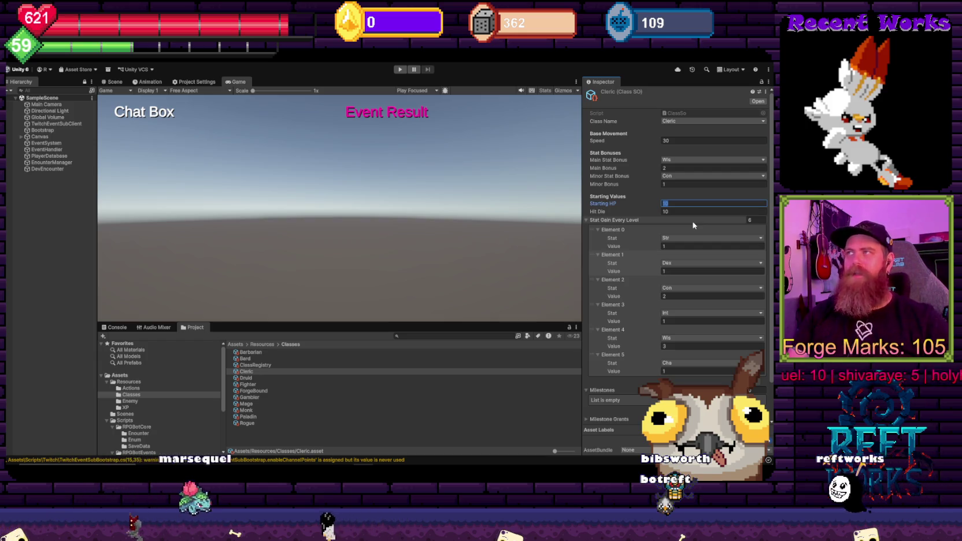
pyautogui.write('12')
pyautogui.press('Tab')
pyautogui.write('12')
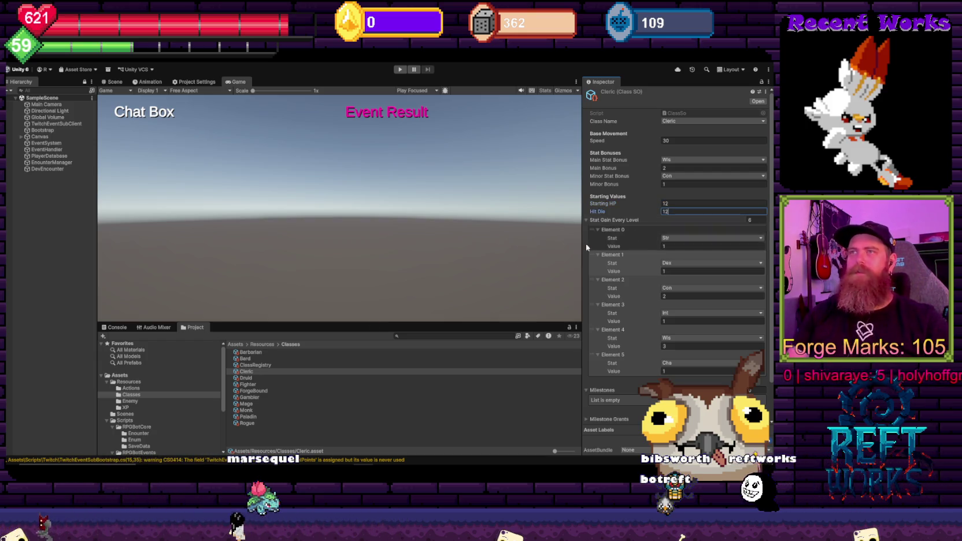
pyautogui.click(260, 378)
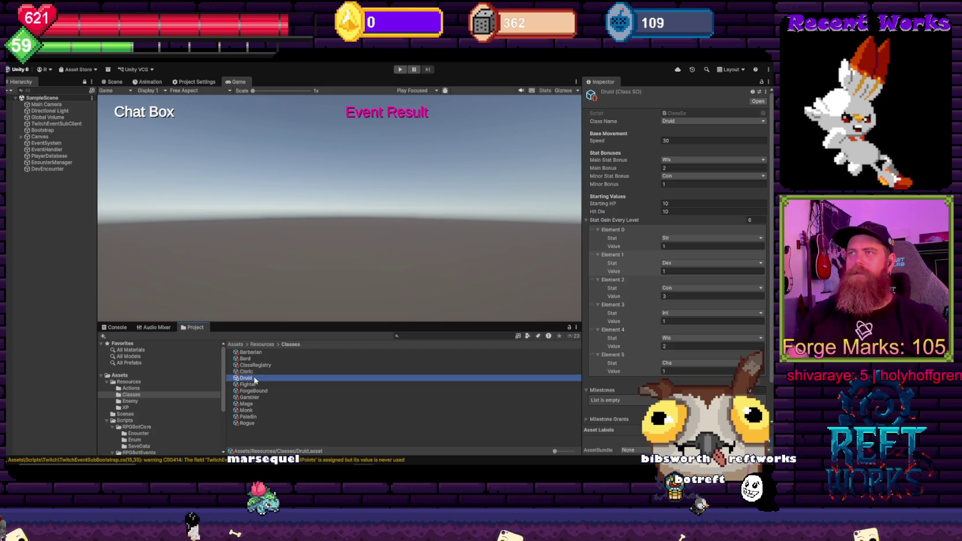
pyautogui.click(676, 204)
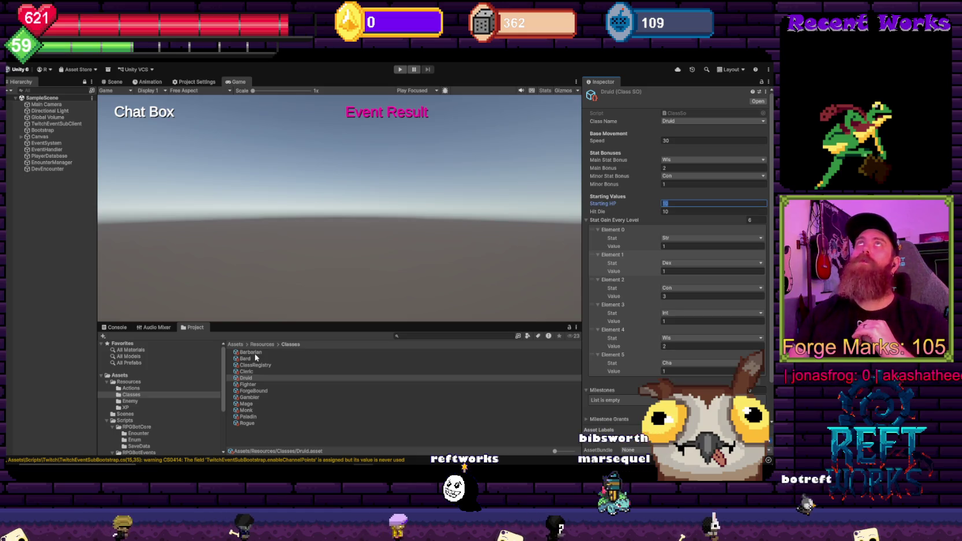
# Change the Barbarian's Starting HP and Hit Die to 16, then select the Bard asset
pyautogui.click(251, 352)
pyautogui.click(675, 205)
pyautogui.write('16')
pyautogui.press('Tab')
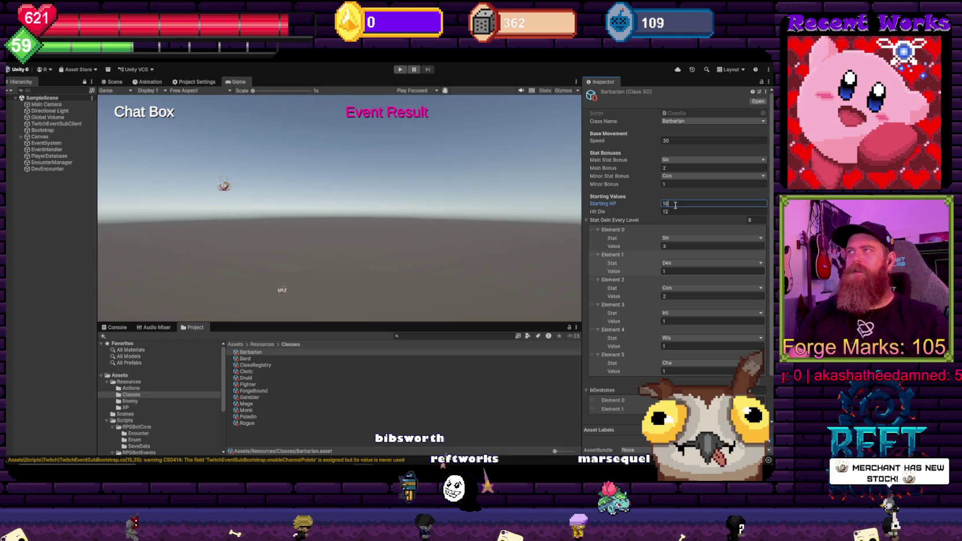
pyautogui.write('16')
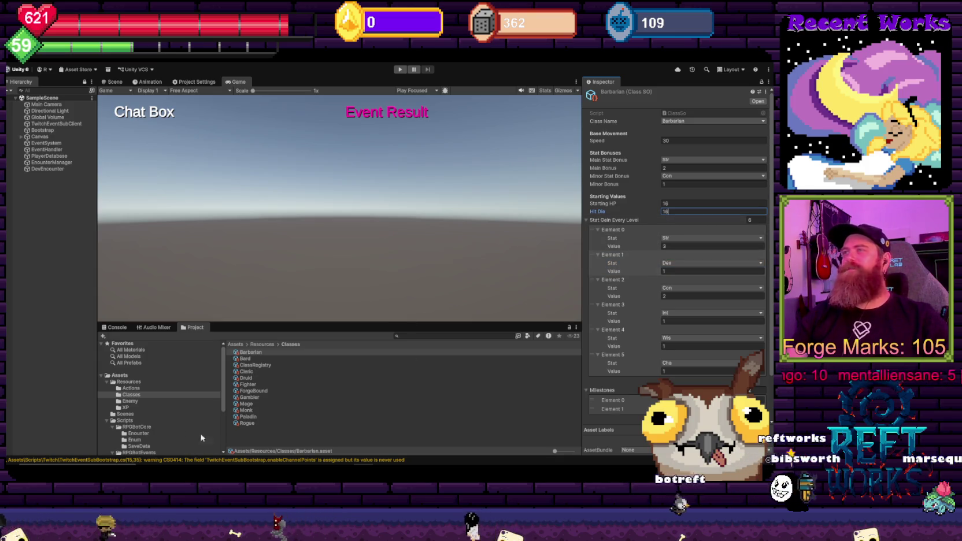
pyautogui.click(256, 359)
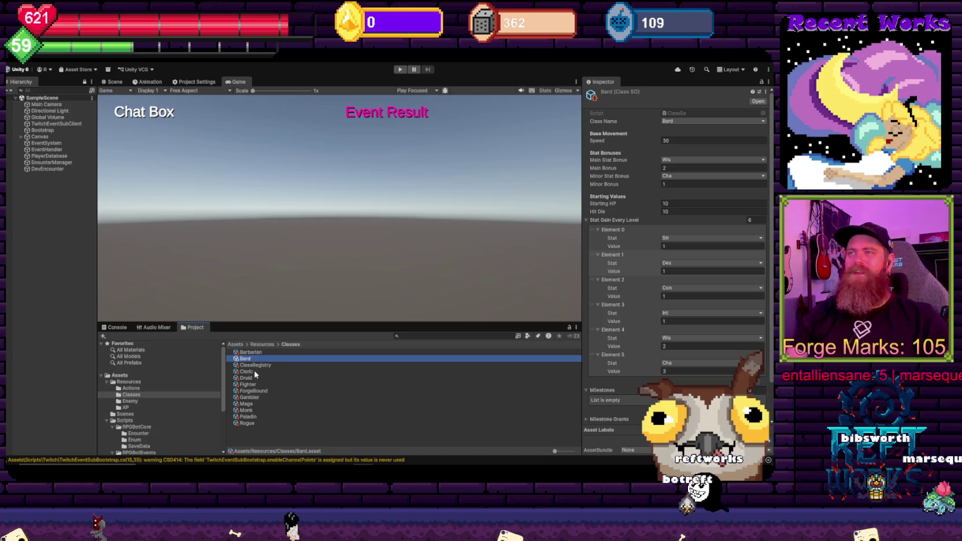
# Set the Cleric's Starting HP to 14 and edit the Druid's Starting HP
pyautogui.click(256, 373)
pyautogui.click(670, 203)
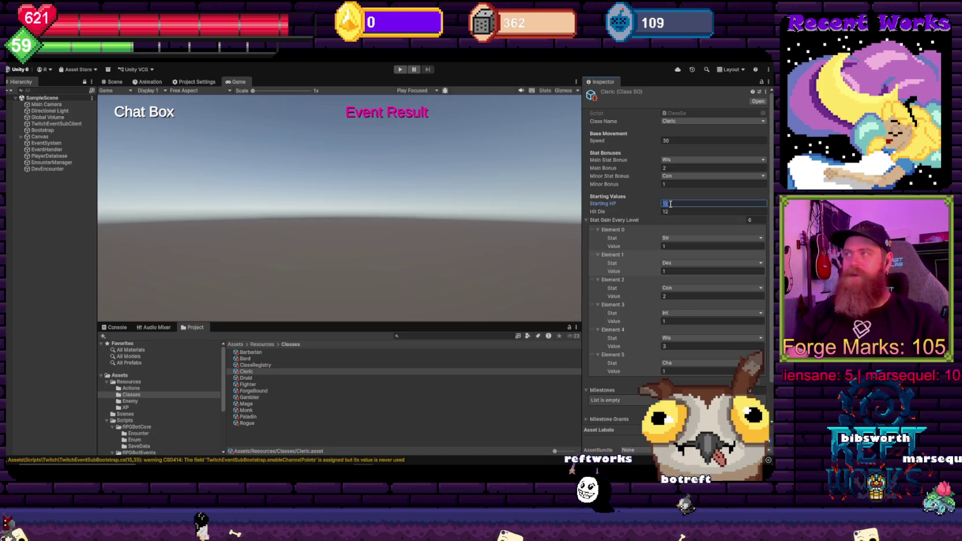
pyautogui.write('14')
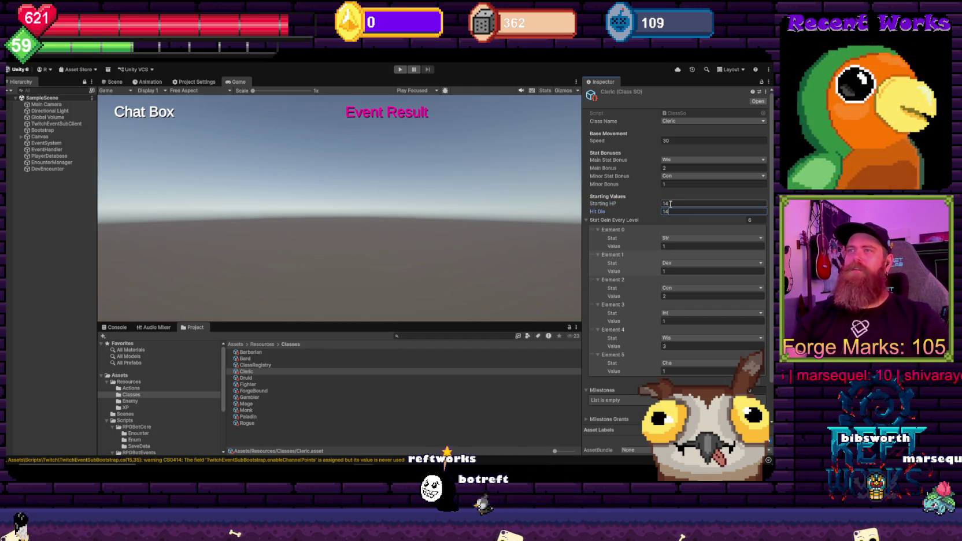
pyautogui.click(248, 379)
pyautogui.click(673, 202)
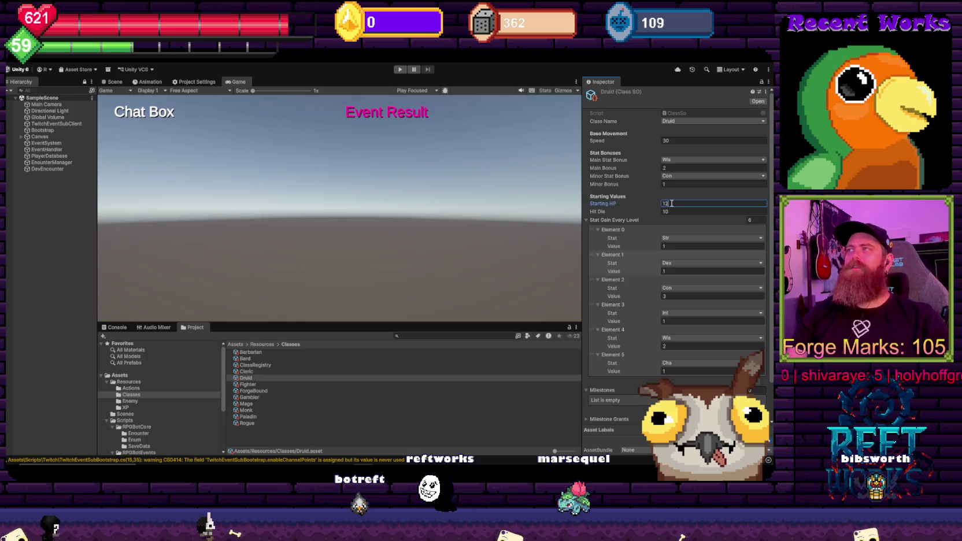
# View the Fighter, ForgeBound and Gambler class assets in the Inspector
pyautogui.click(247, 385)
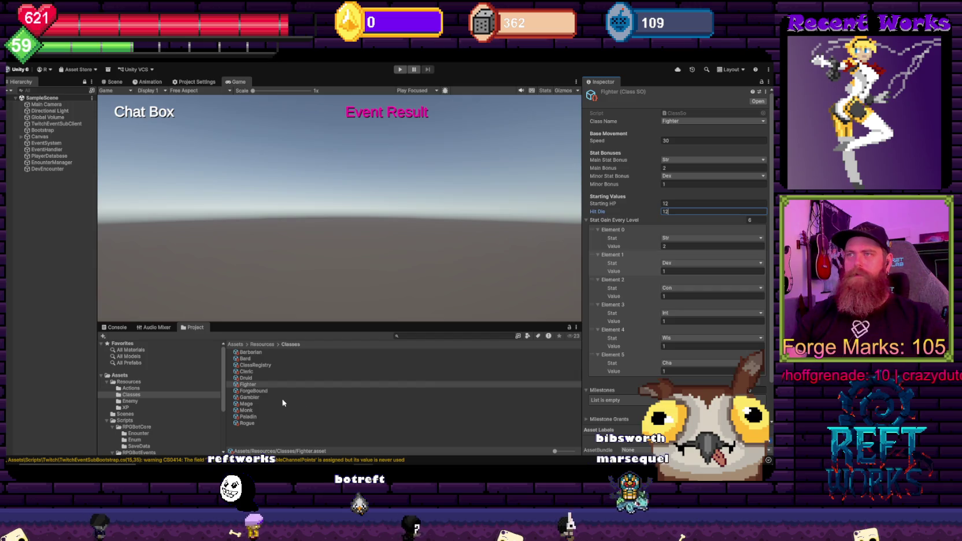
pyautogui.click(254, 391)
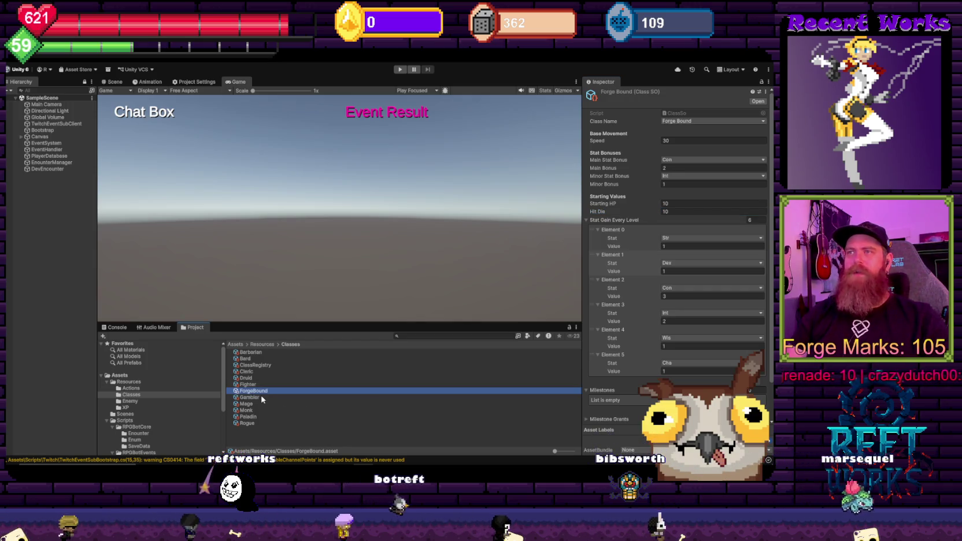
pyautogui.click(262, 398)
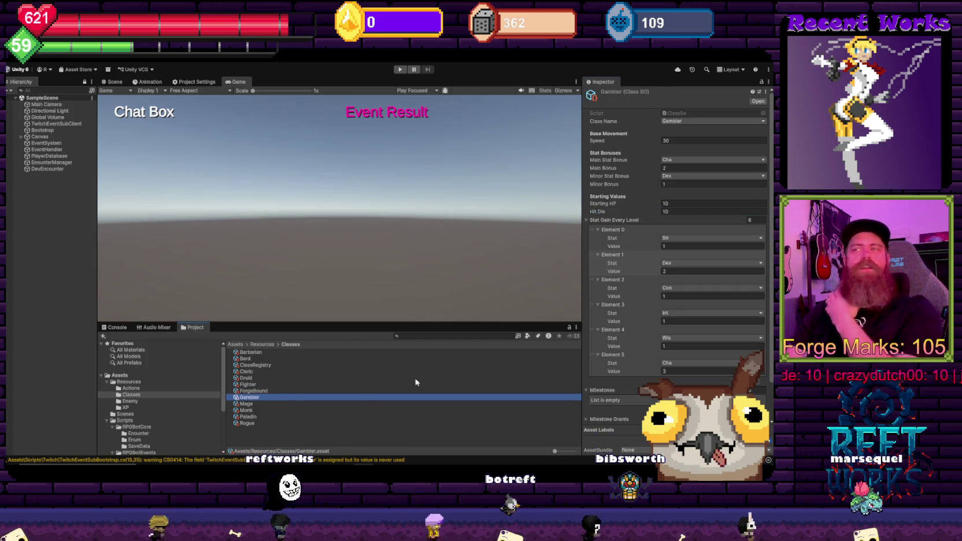
# Set the Gambler's Starting HP to 10, then check the Mage and Monk assets
pyautogui.click(665, 202)
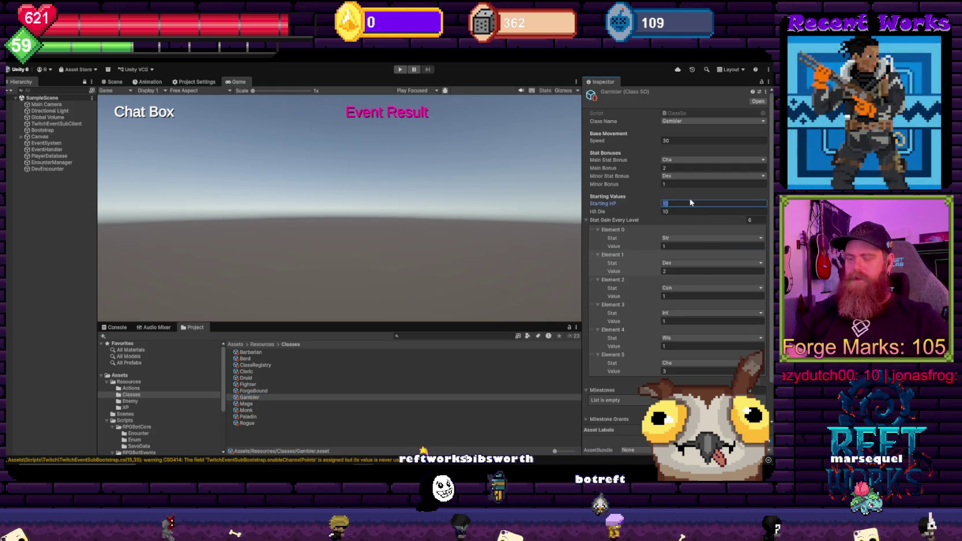
pyautogui.write('8')
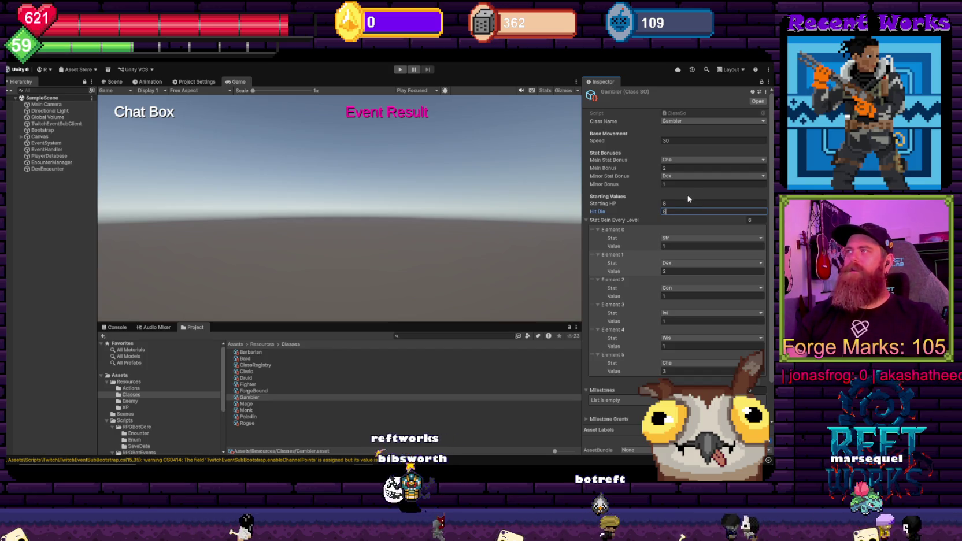
pyautogui.write('10')
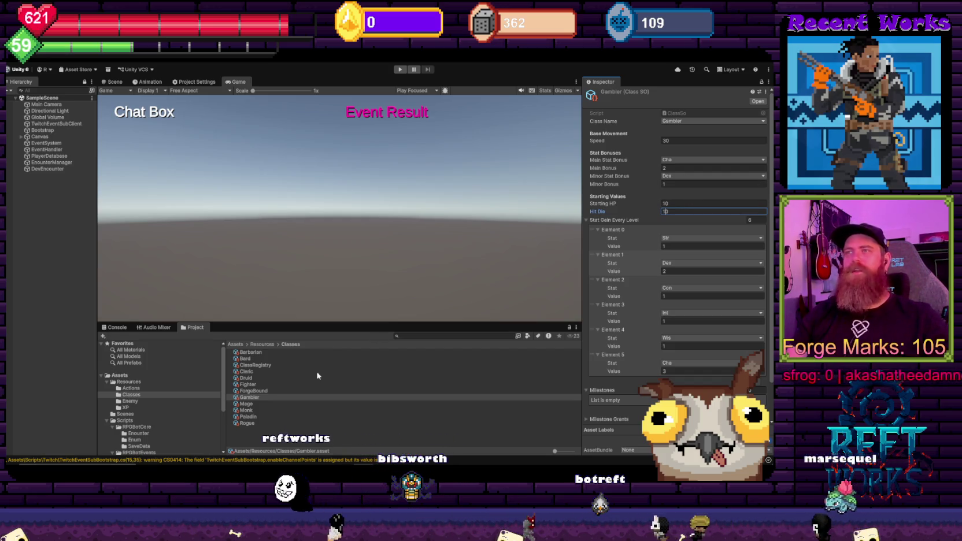
pyautogui.click(249, 404)
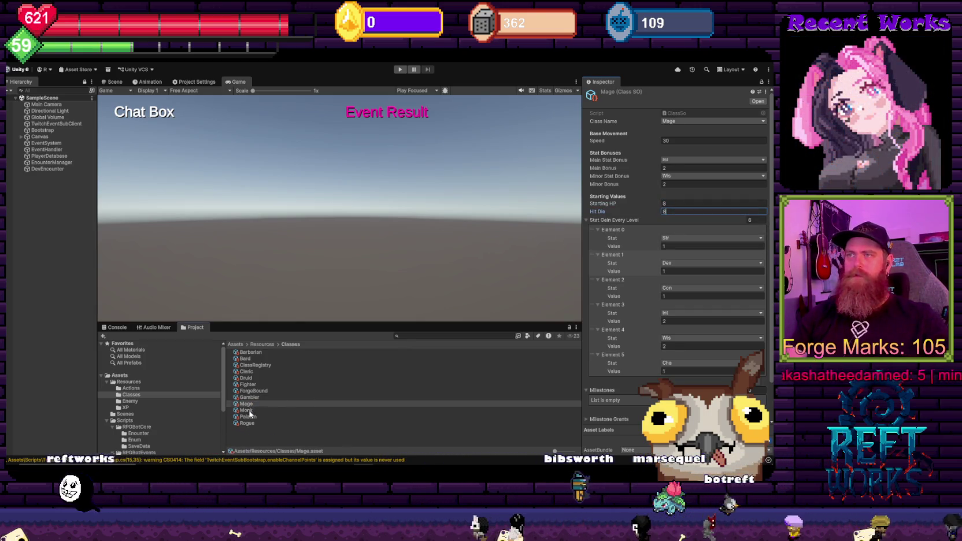
pyautogui.click(249, 410)
pyautogui.click(704, 204)
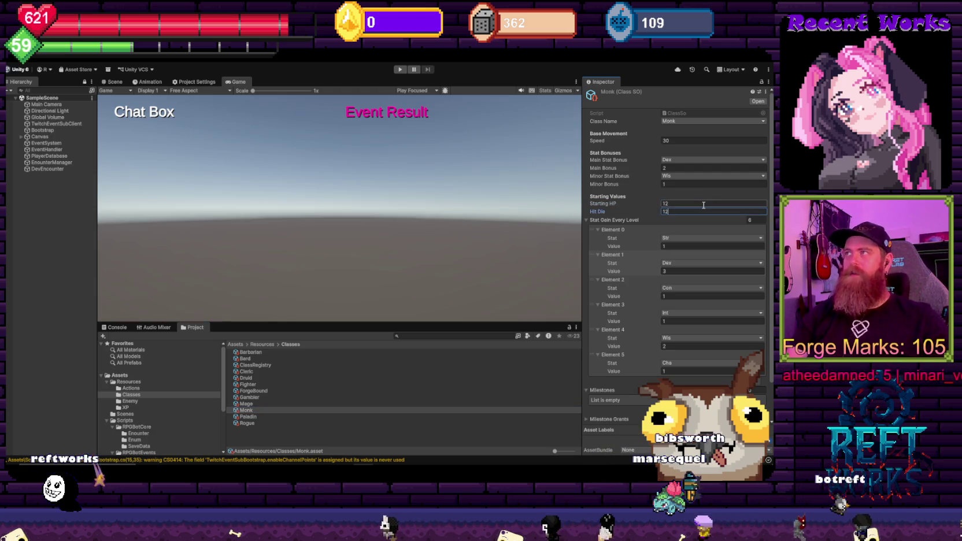
# Set the Paladin's Starting HP and Hit Die to 12
pyautogui.click(249, 416)
pyautogui.click(683, 203)
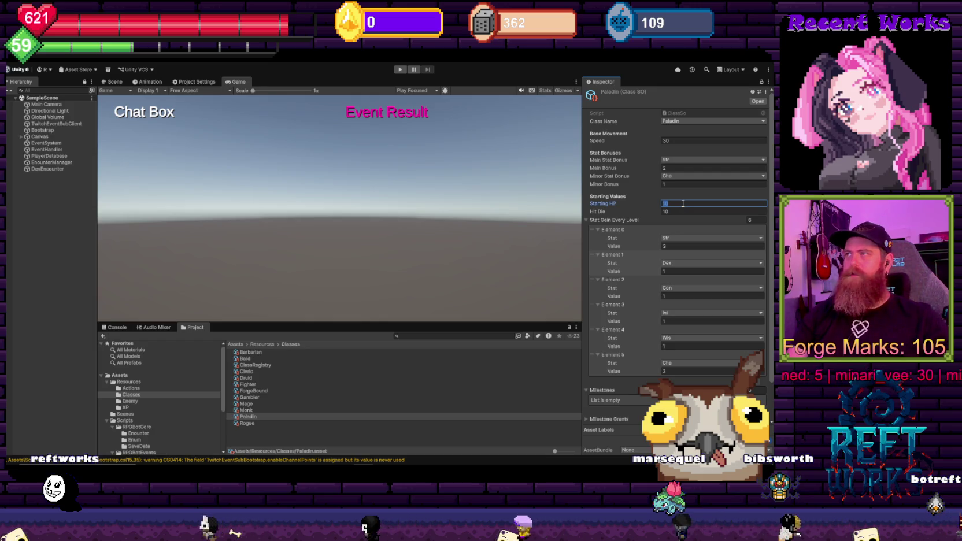
pyautogui.write('12')
pyautogui.press('Tab')
pyautogui.write('12')
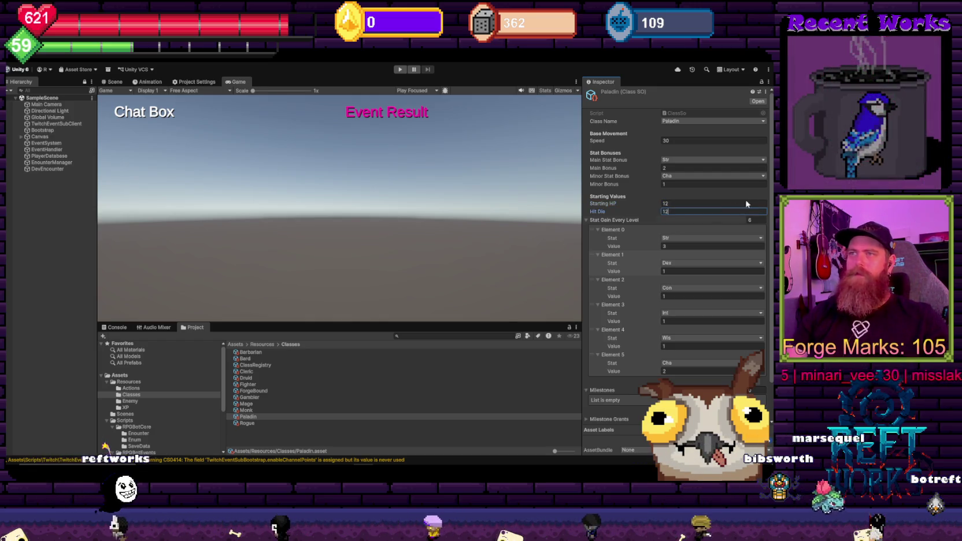
# Check the Rogue, Druid and Barbarian assets, then start the game in Play mode
pyautogui.click(283, 423)
pyautogui.click(672, 204)
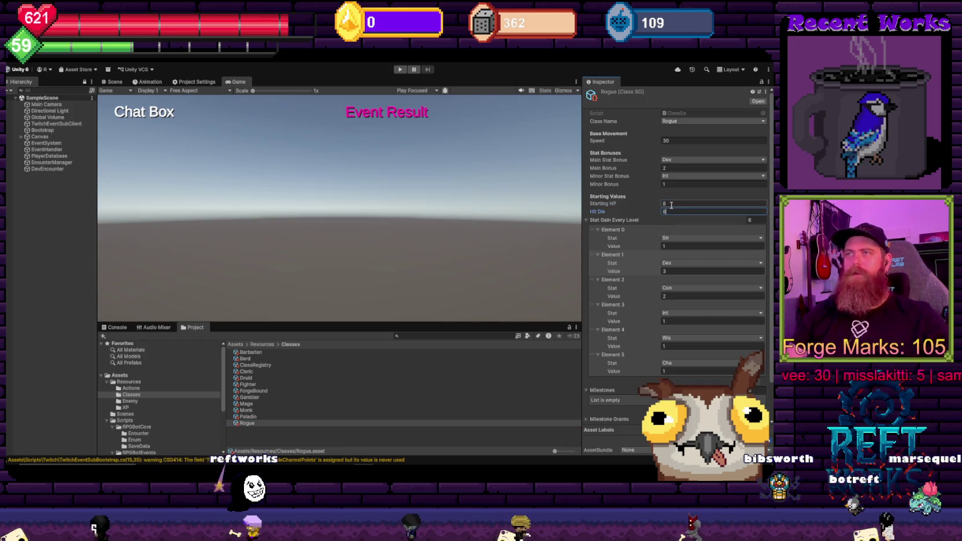
pyautogui.click(258, 379)
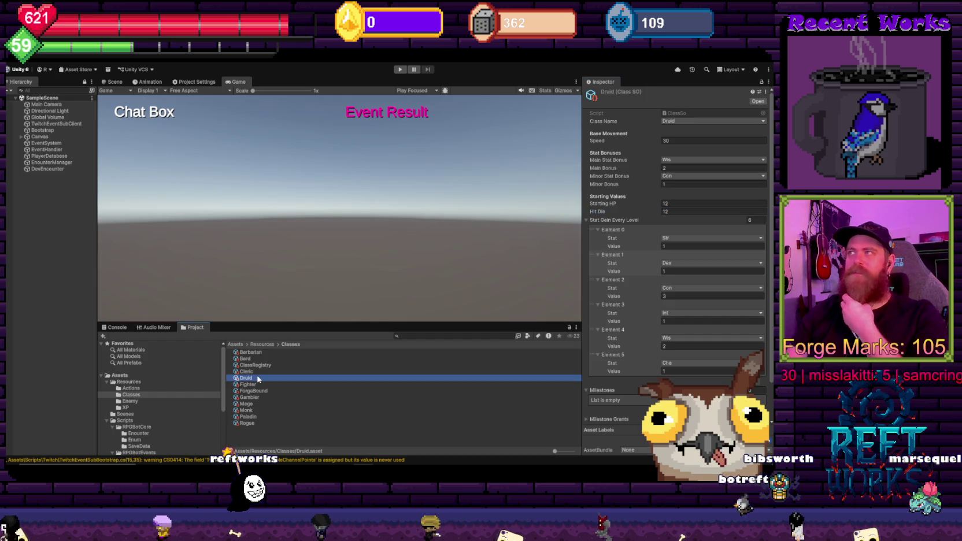
pyautogui.click(264, 353)
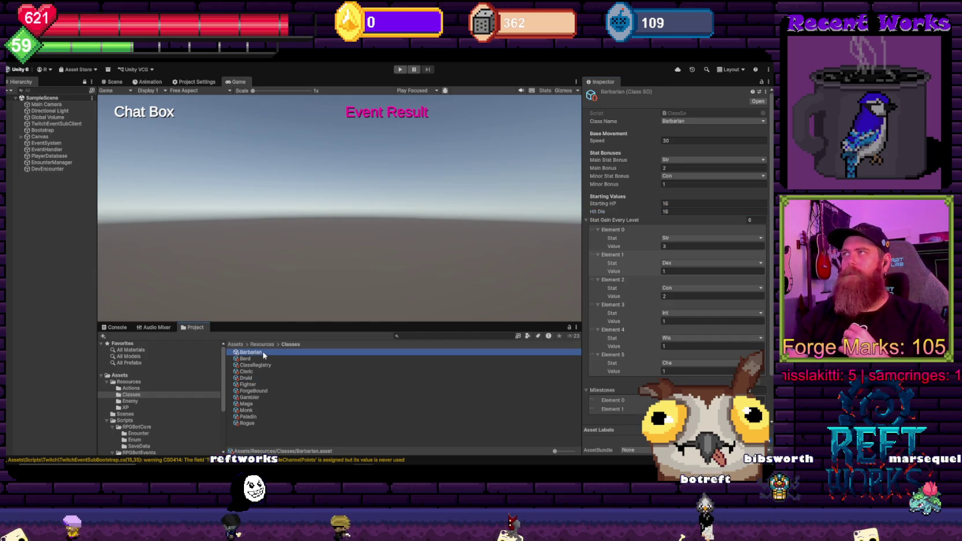
pyautogui.press('Down')
pyautogui.press('Down')
pyautogui.press('Down')
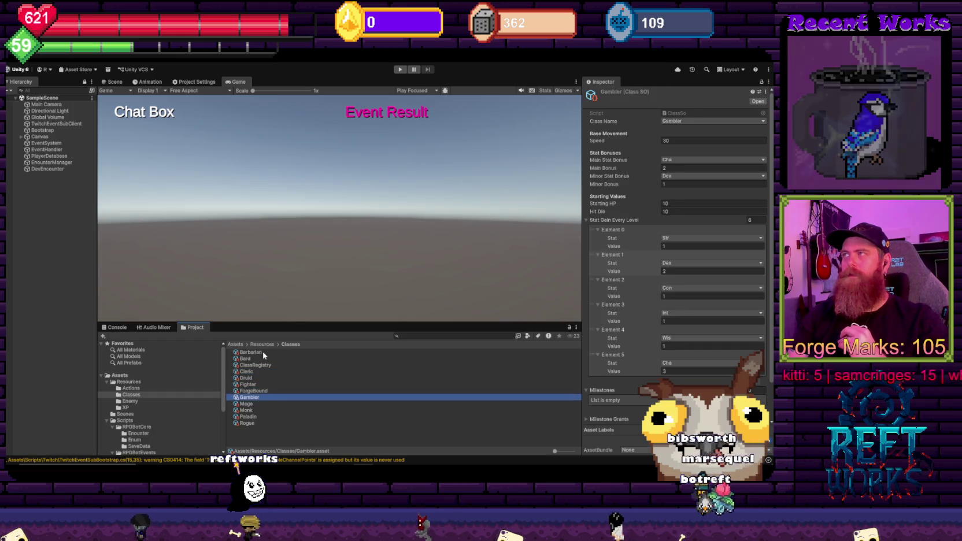
pyautogui.press('Down')
pyautogui.press('Down')
pyautogui.press('Down')
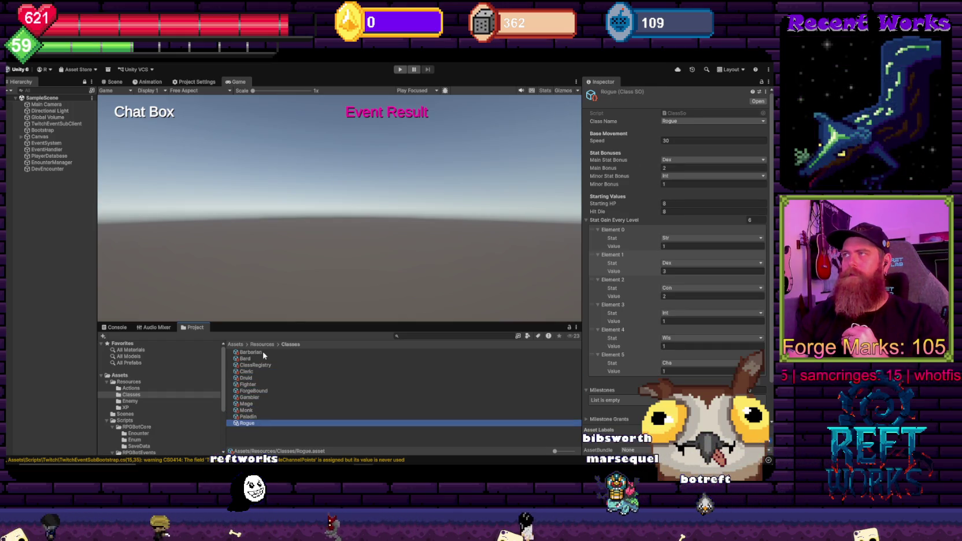
pyautogui.press('Up')
pyautogui.press('Up')
pyautogui.press('Up')
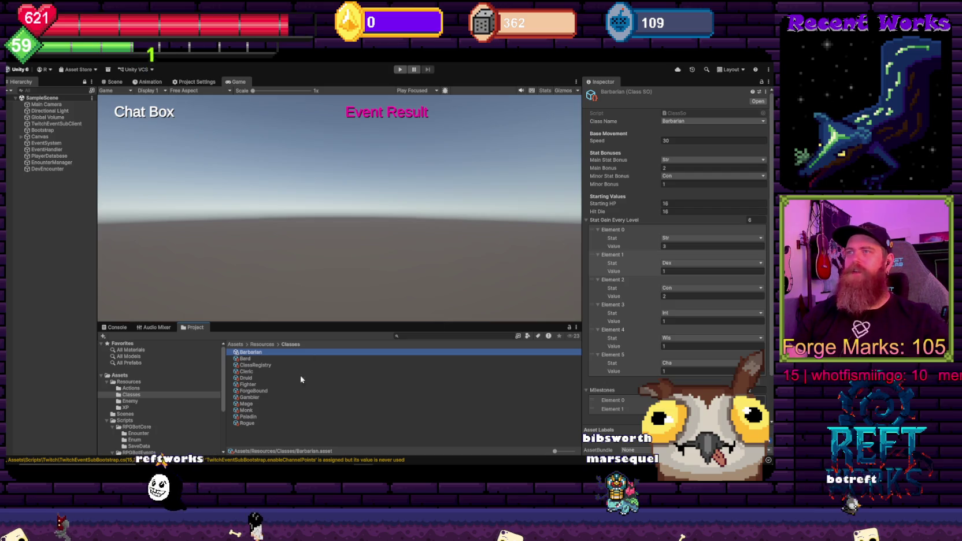
pyautogui.click(355, 194)
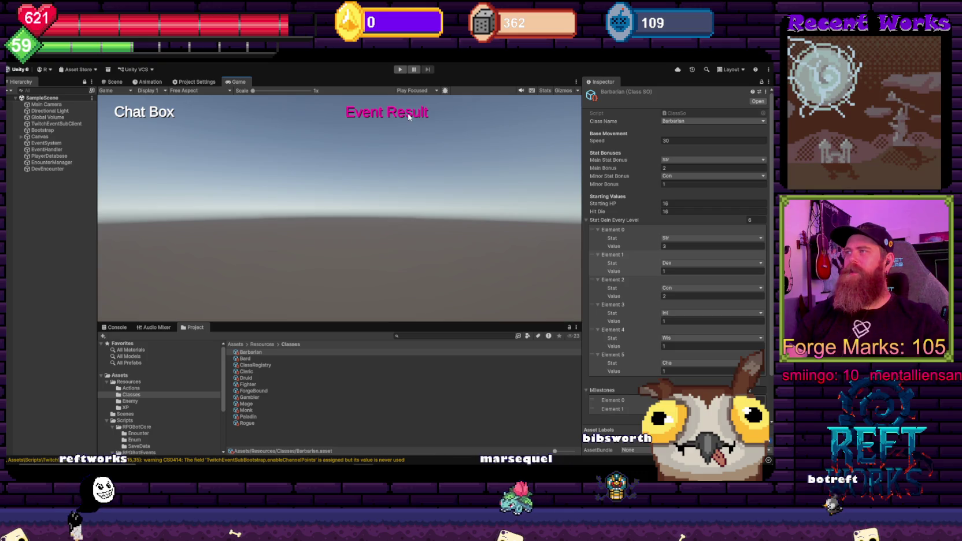
pyautogui.click(399, 69)
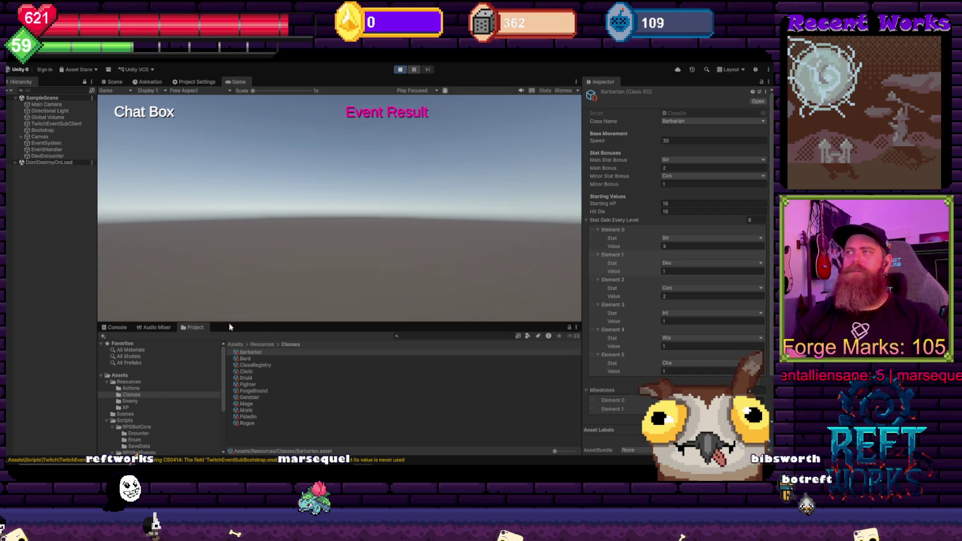
# Show and scroll the Console log, then open File Explorer
pyautogui.click(117, 328)
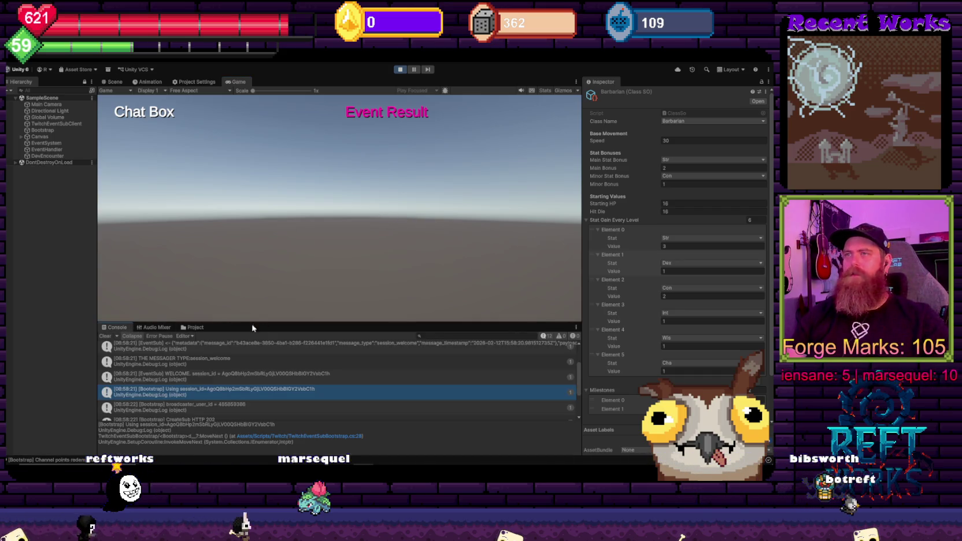
pyautogui.scroll(-3, 245, 398)
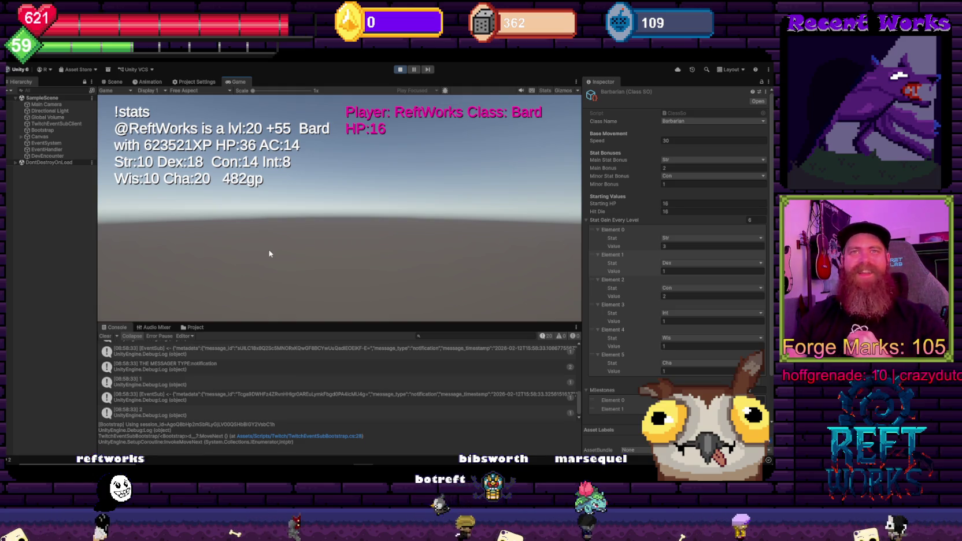
pyautogui.press('super+e')
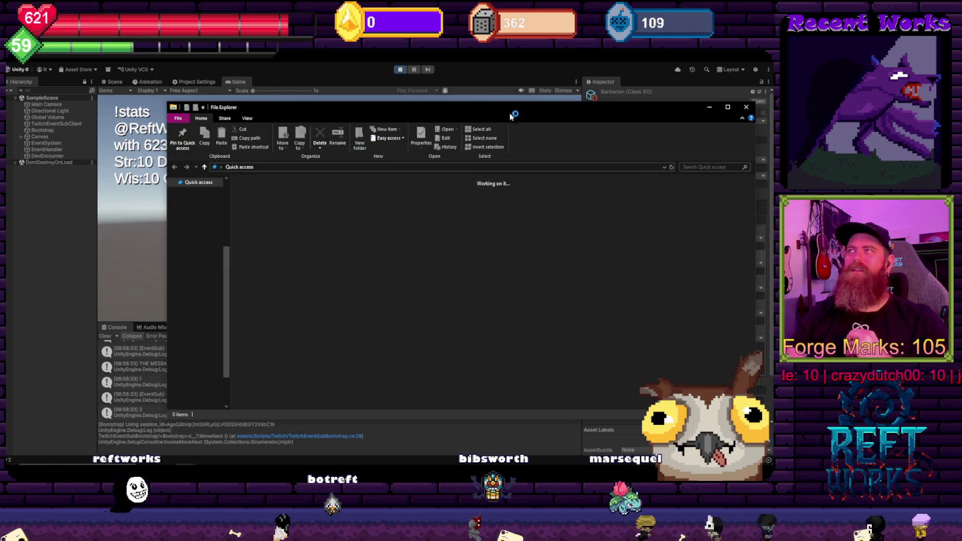
# Inspect the className-to-hp lines of the players JSON in Notepad, then close it
pyautogui.click(404, 437)
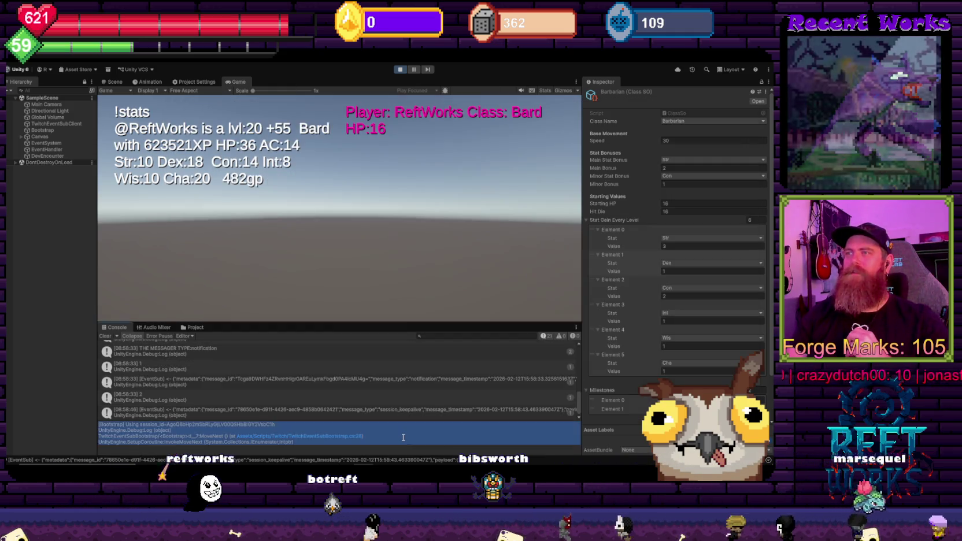
pyautogui.hotkey('alt', 'Tab')
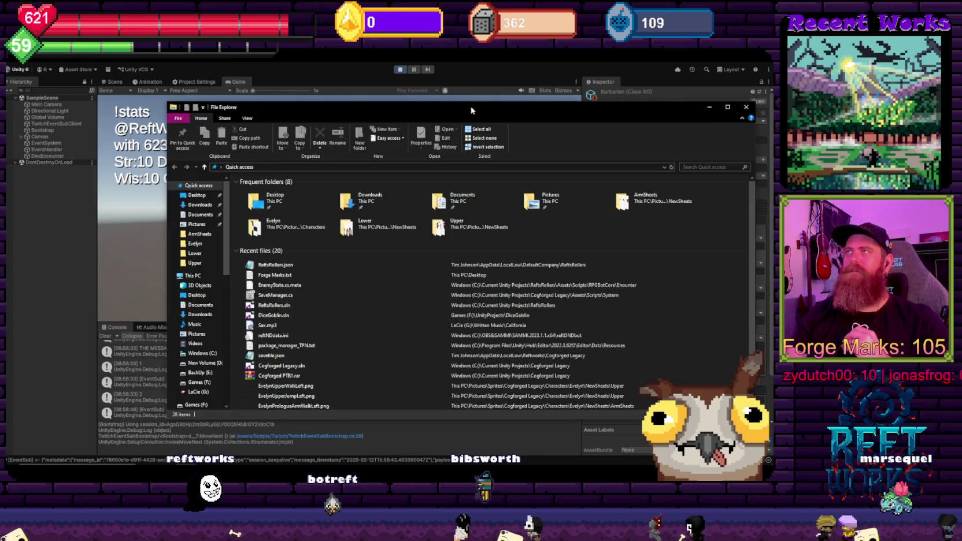
pyautogui.hotkey('alt', 'Tab')
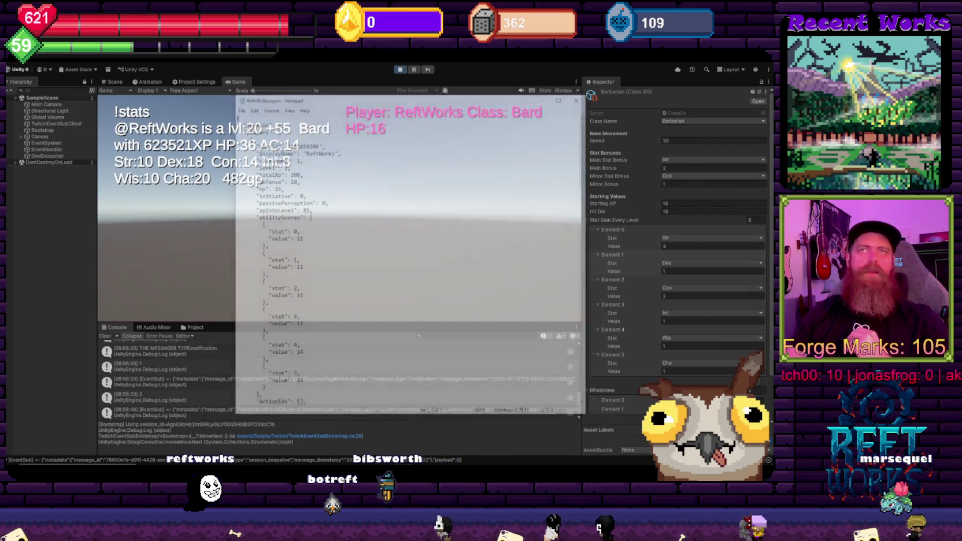
pyautogui.moveTo(273, 158); pyautogui.dragTo(298, 191)
pyautogui.click(333, 214)
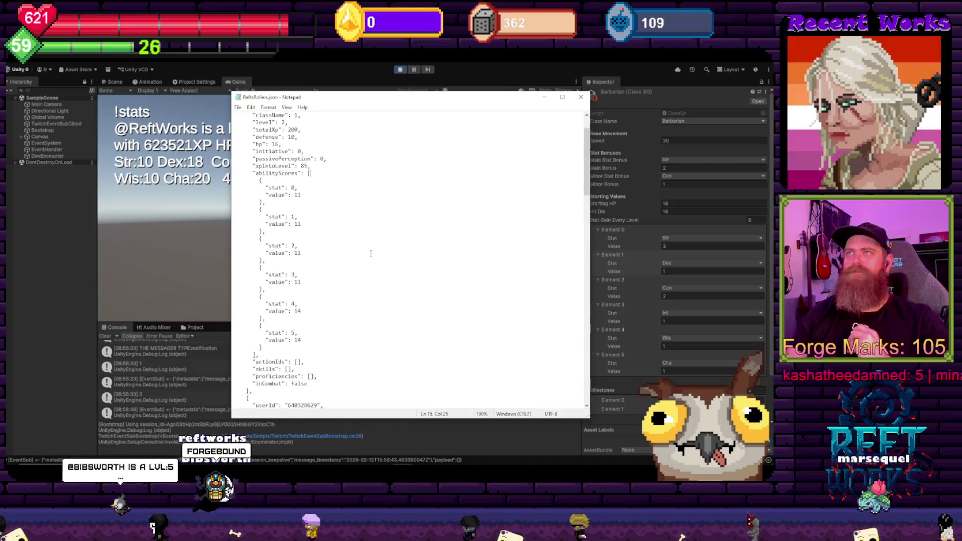
pyautogui.click(581, 96)
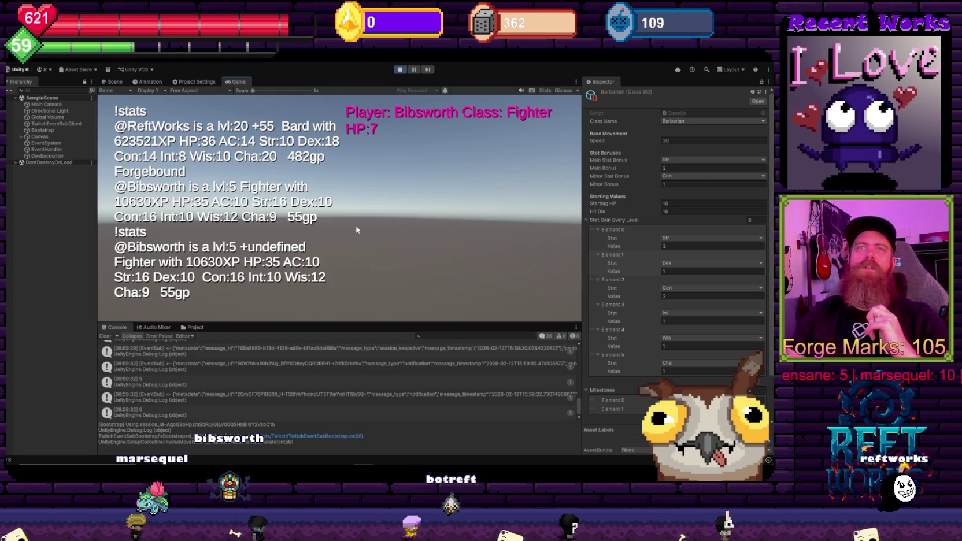
# Read the Console entries, including the Character Creation redemption message
pyautogui.click(259, 366)
pyautogui.scroll(3, 243, 388)
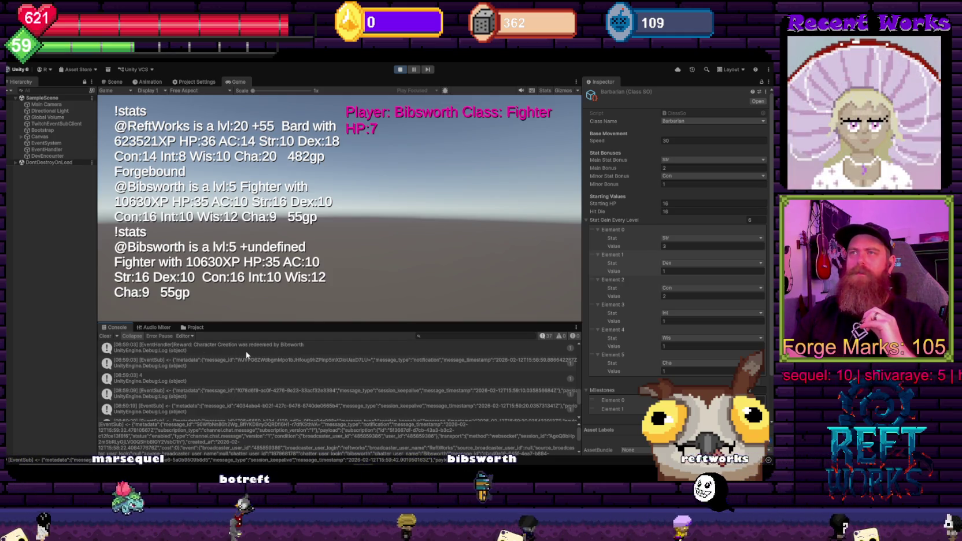
pyautogui.click(212, 350)
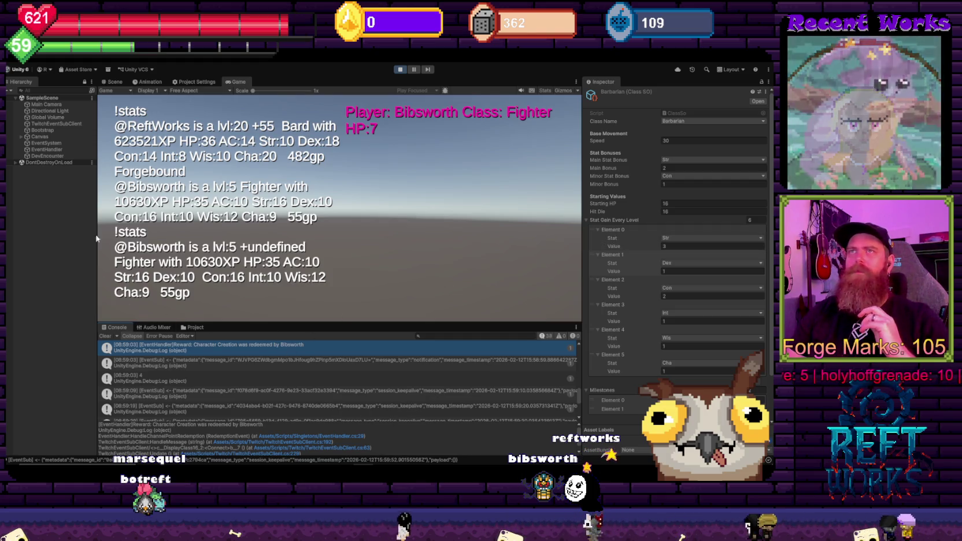
# Compare the ForgeBound, Gambler, Mage and Paladin assets, then open the ClassSO script
pyautogui.click(206, 327)
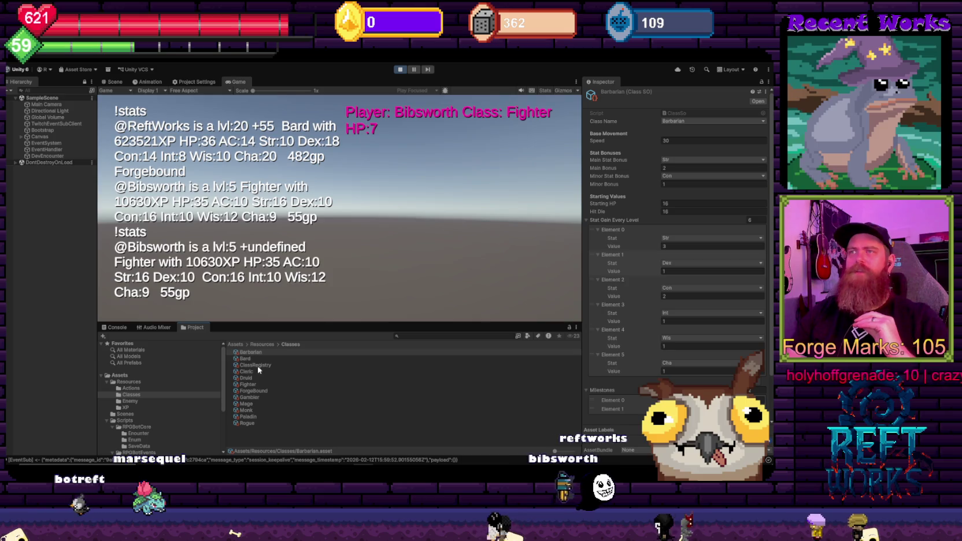
pyautogui.click(258, 391)
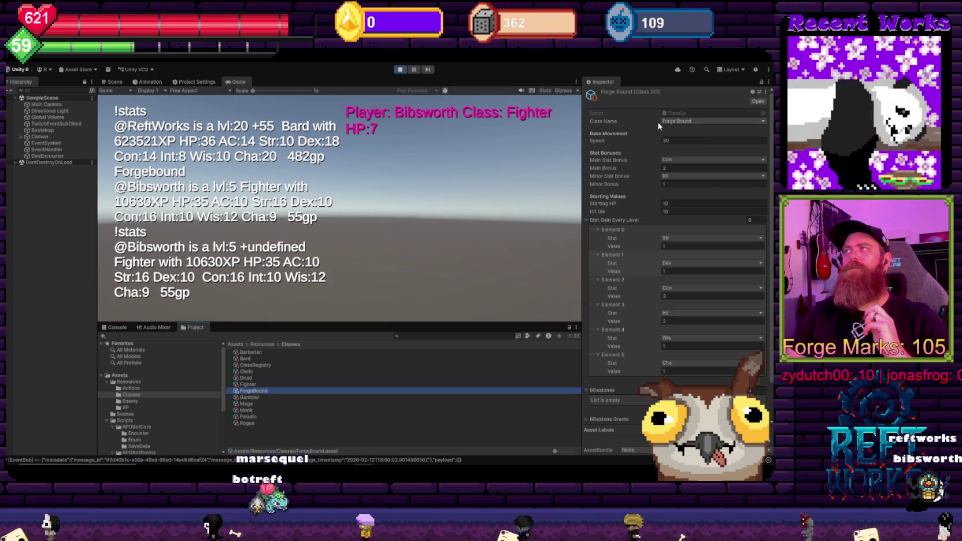
pyautogui.click(265, 398)
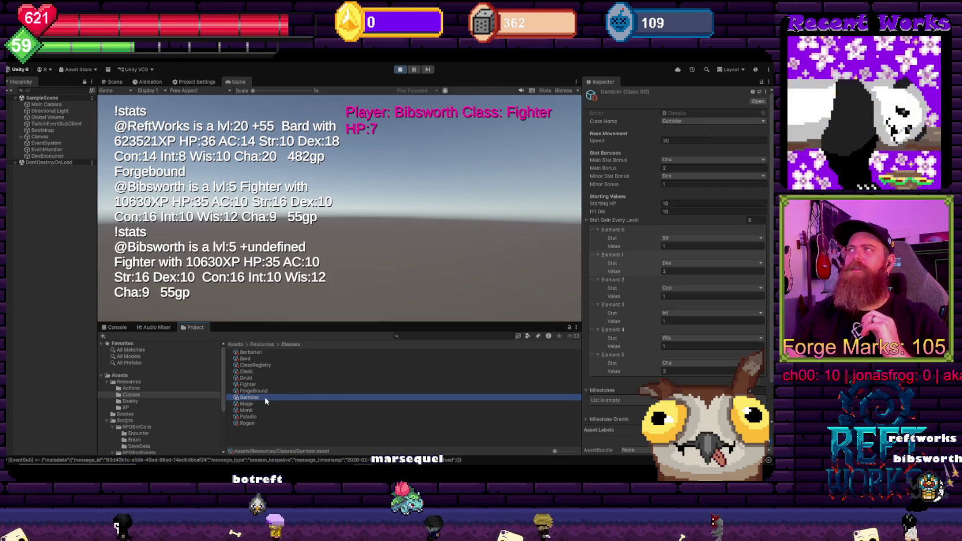
pyautogui.click(263, 392)
pyautogui.click(249, 404)
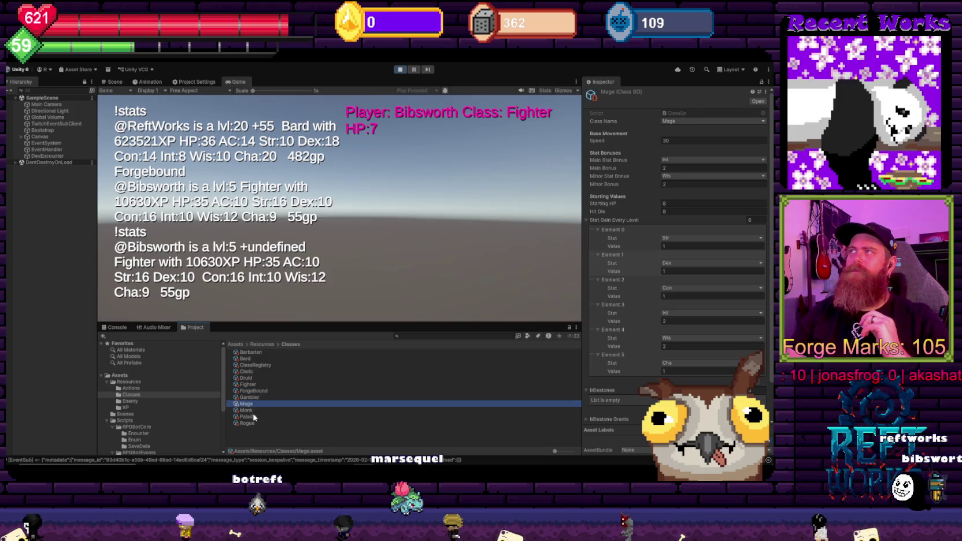
pyautogui.click(249, 416)
pyautogui.click(258, 391)
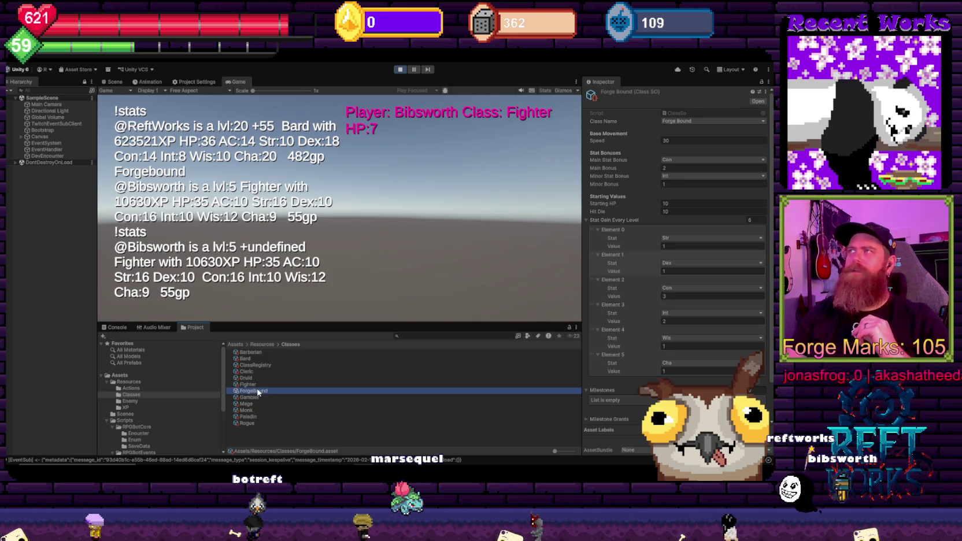
pyautogui.click(672, 114)
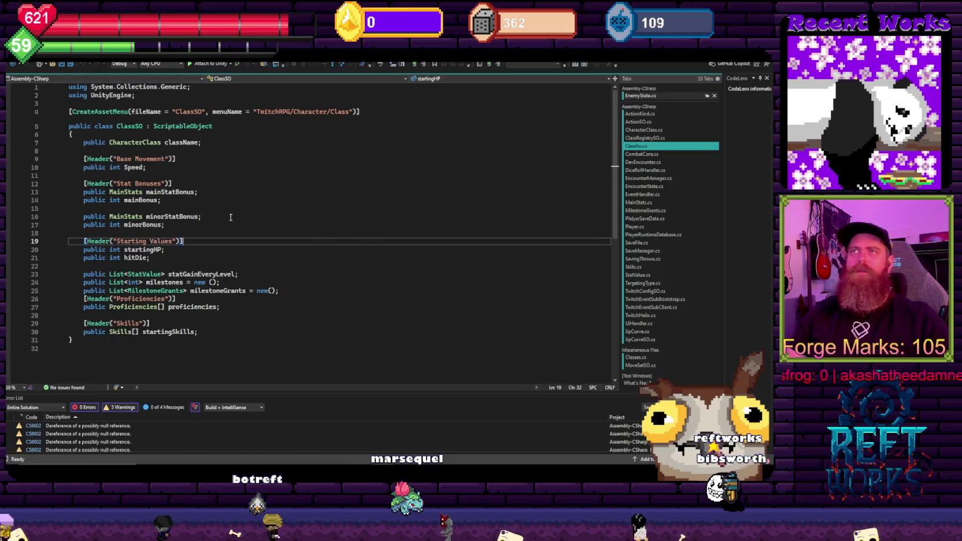
# Check that ForgeBound is in the CharacterClass enum definition, then return to Unity
pyautogui.click(139, 141)
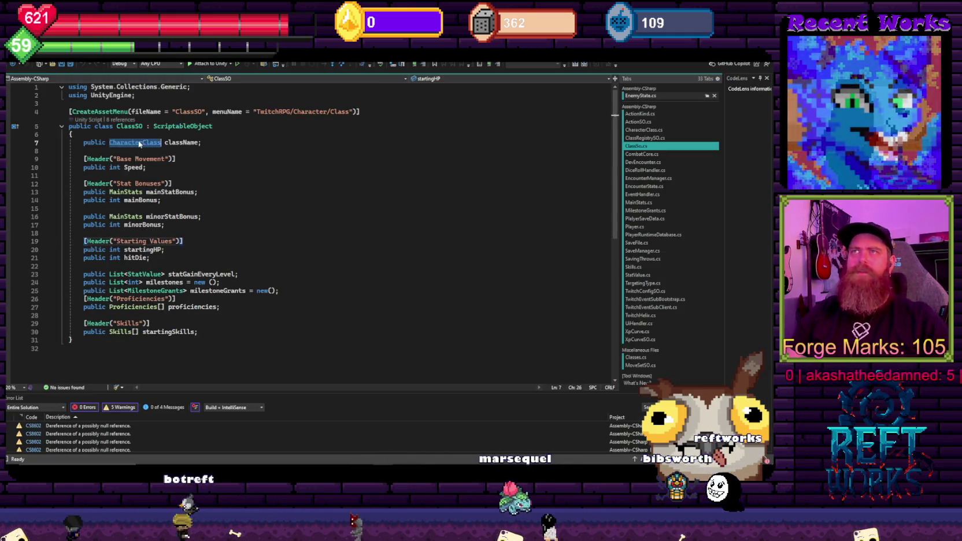
pyautogui.press('F12')
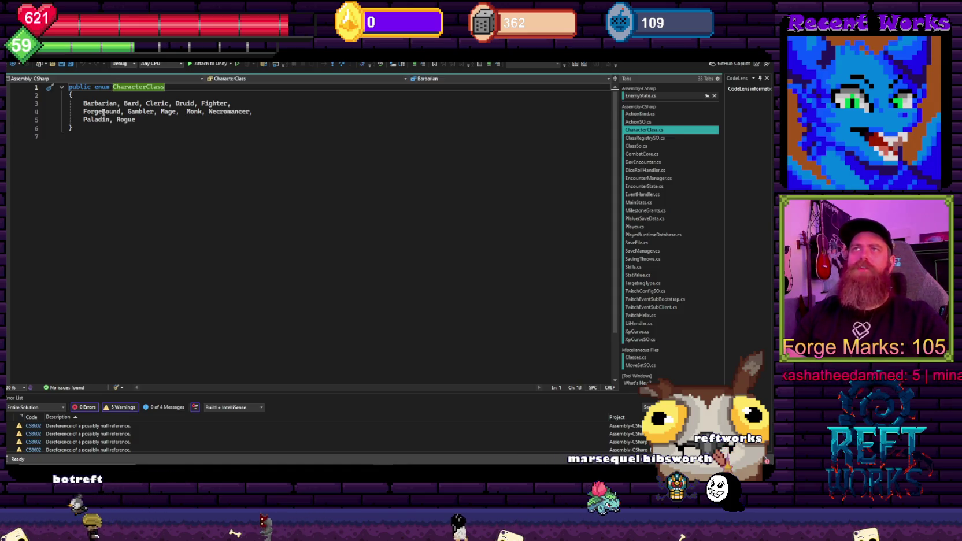
pyautogui.click(103, 112)
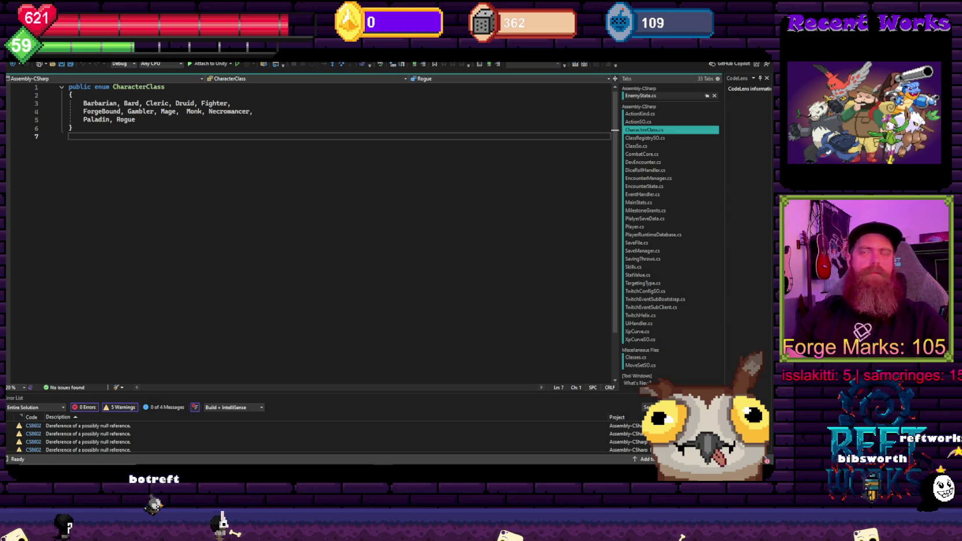
pyautogui.hotkey('alt', 'Tab')
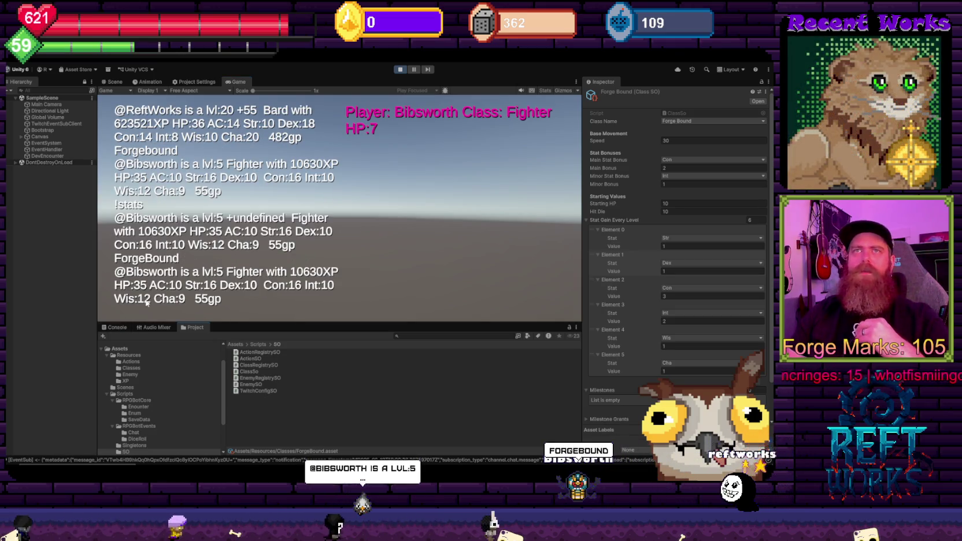
# Show the Console log in the bottom panel instead of the project files
pyautogui.click(119, 327)
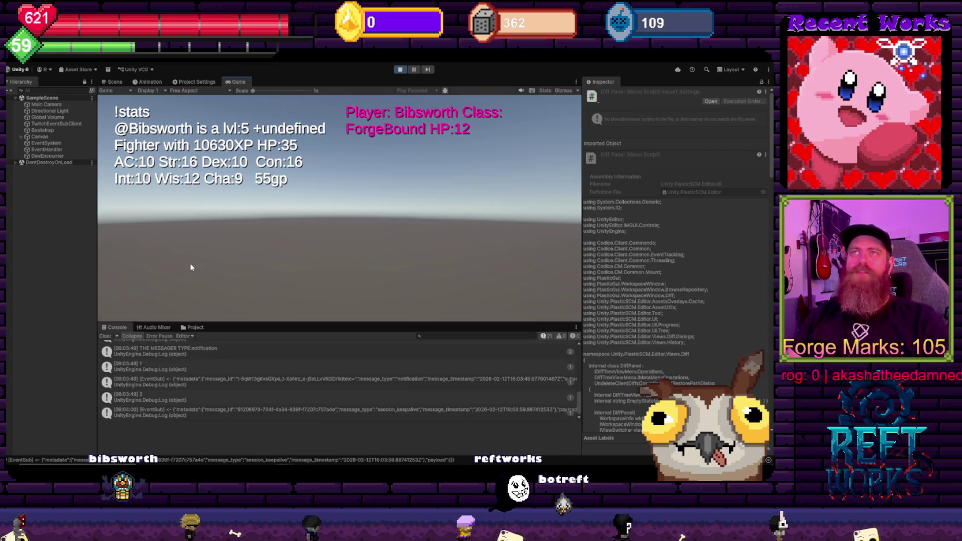
# Inspect the EventHandler, TwitchEventSubClient and DontDestroyOnLoad EncounterManager objects in the Hierarchy
pyautogui.click(48, 150)
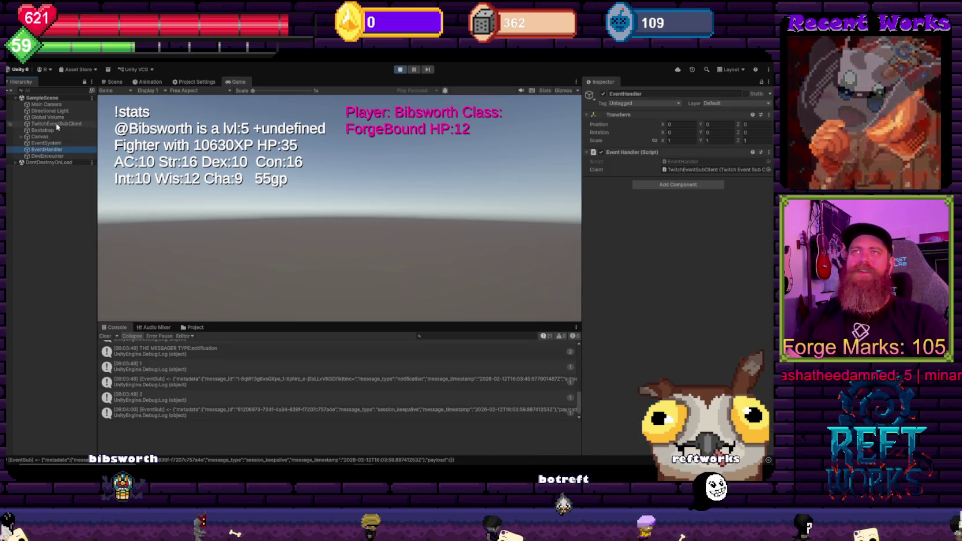
pyautogui.click(60, 124)
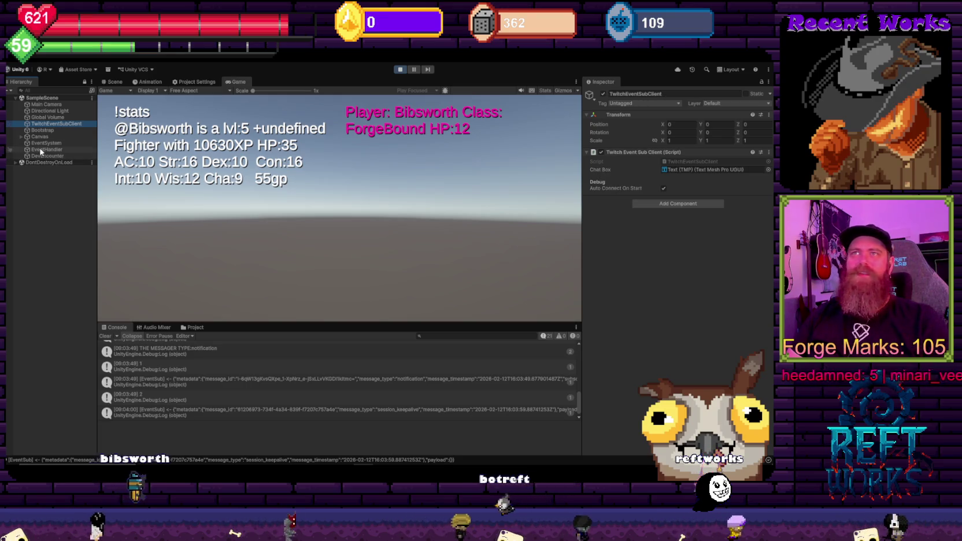
pyautogui.click(58, 163)
pyautogui.click(14, 164)
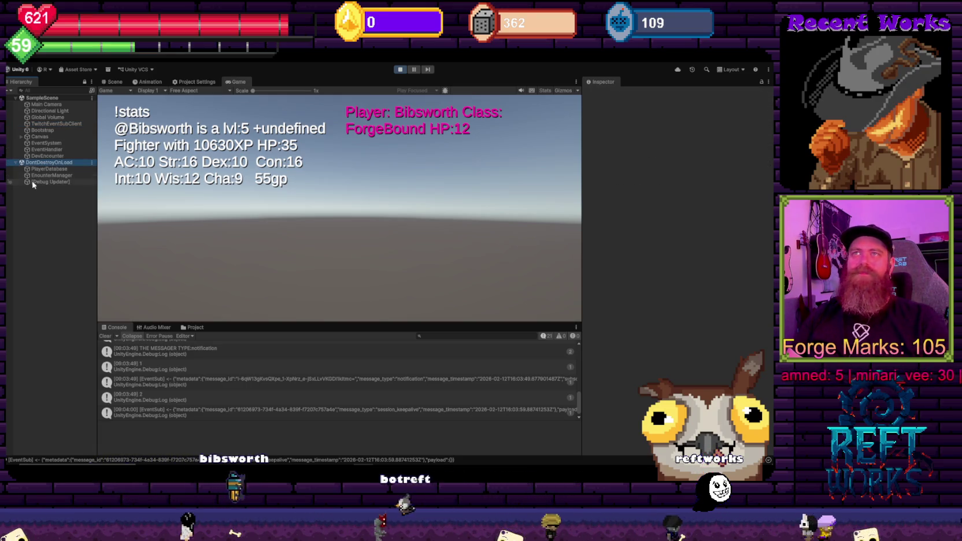
pyautogui.click(52, 175)
pyautogui.click(448, 231)
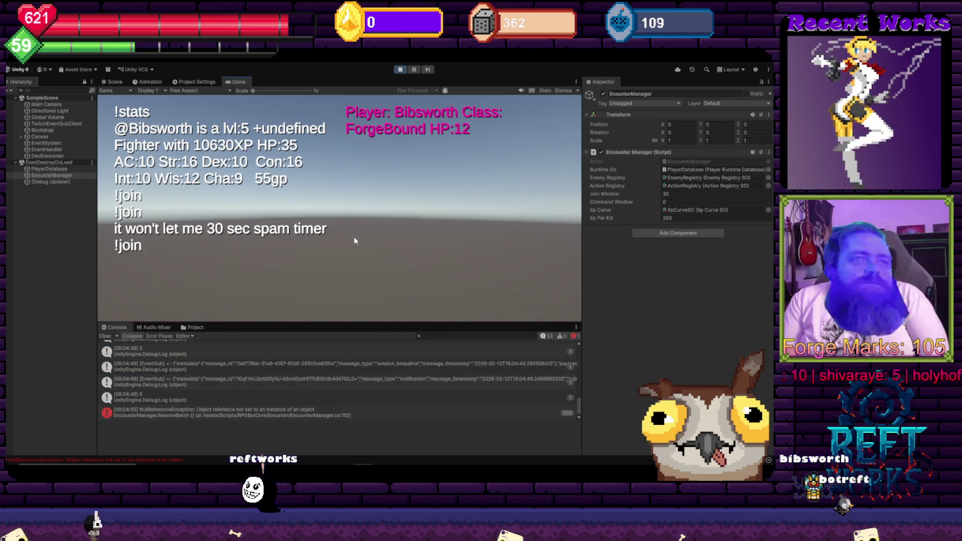
# Open the NullReferenceException's stack-trace link to EncounterManager.cs line 152
pyautogui.click(210, 414)
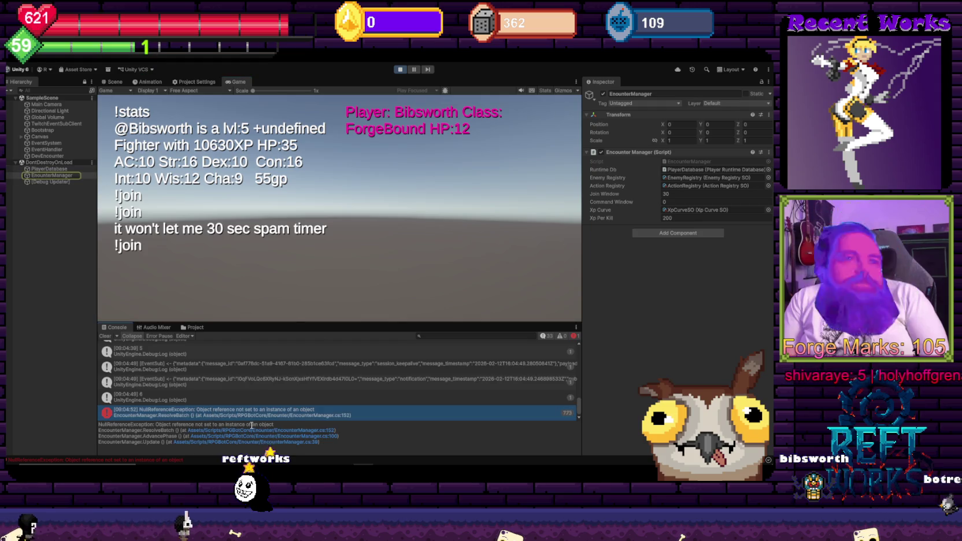
pyautogui.moveTo(252, 426); pyautogui.dragTo(256, 438)
pyautogui.click(269, 431)
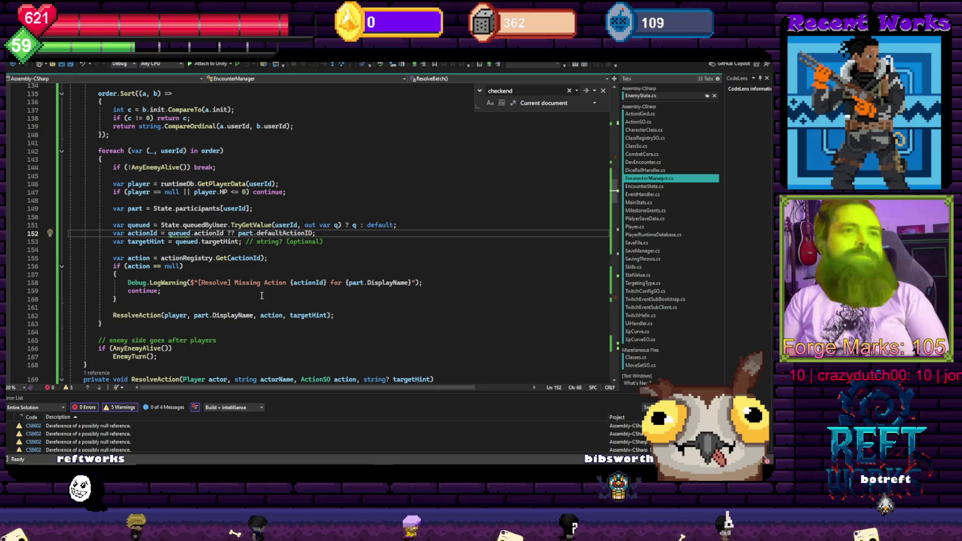
# Read the ResolveBatch code above line 152, then switch back to Unity
pyautogui.scroll(7, 262, 296)
pyautogui.scroll(-3, 261, 296)
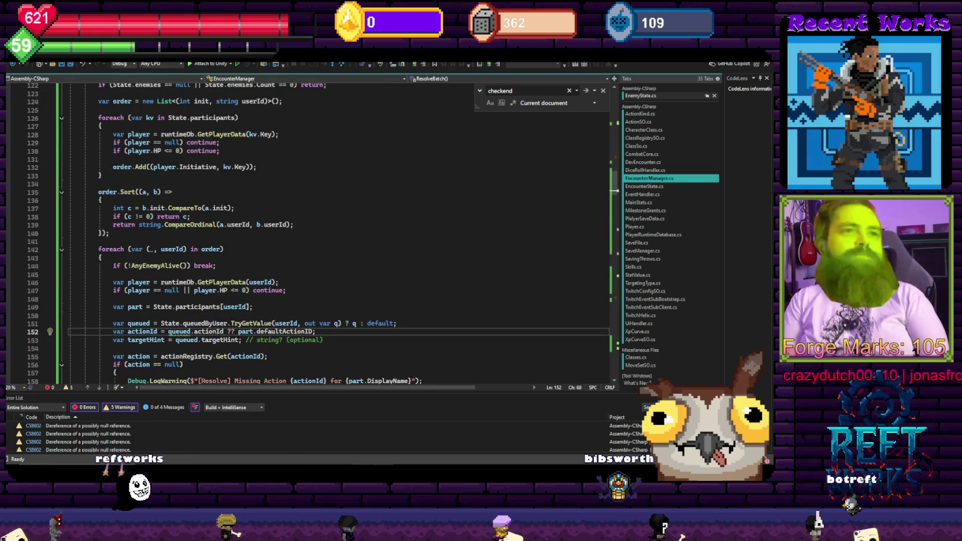
pyautogui.hotkey('alt', 'Tab')
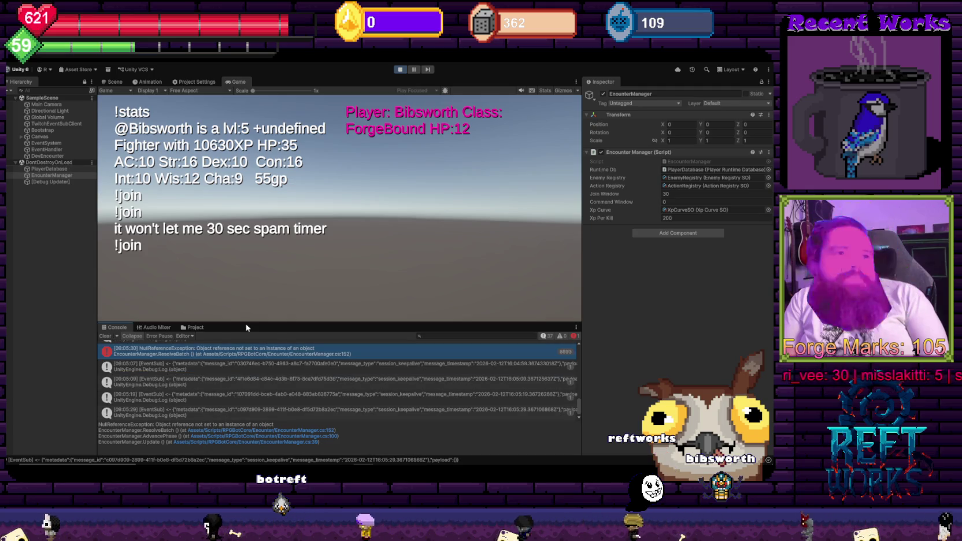
# Exit Play mode and switch back to the EncounterManager code in Visual Studio
pyautogui.click(400, 69)
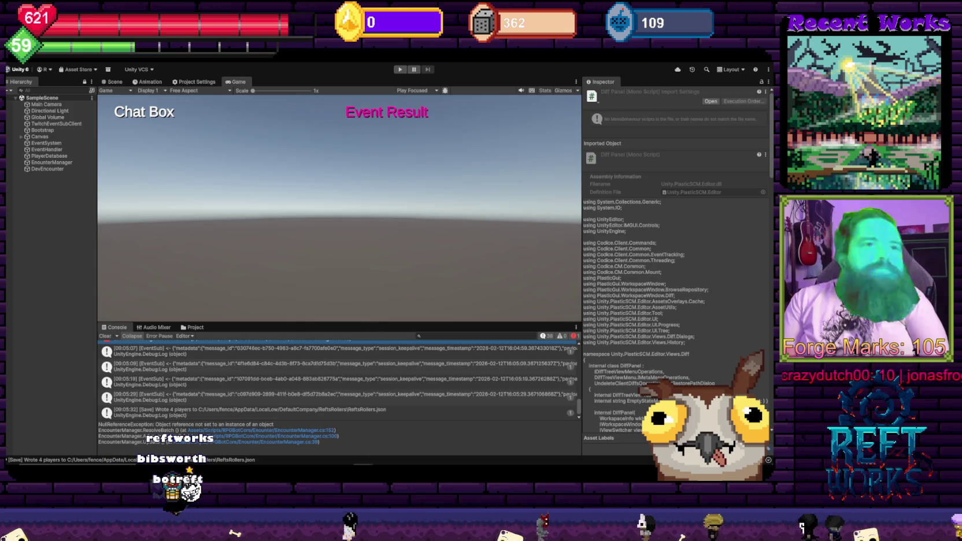
pyautogui.hotkey('alt', 'Tab')
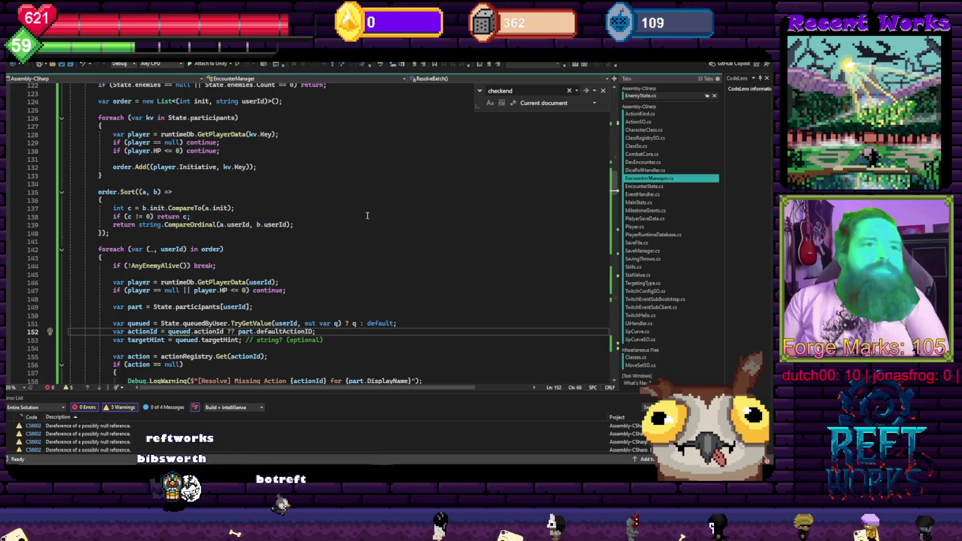
# Scroll EncounterManager.cs from its fields down to StartEncounter around lines 37–71
pyautogui.scroll(11, 334, 254)
pyautogui.scroll(20, 334, 254)
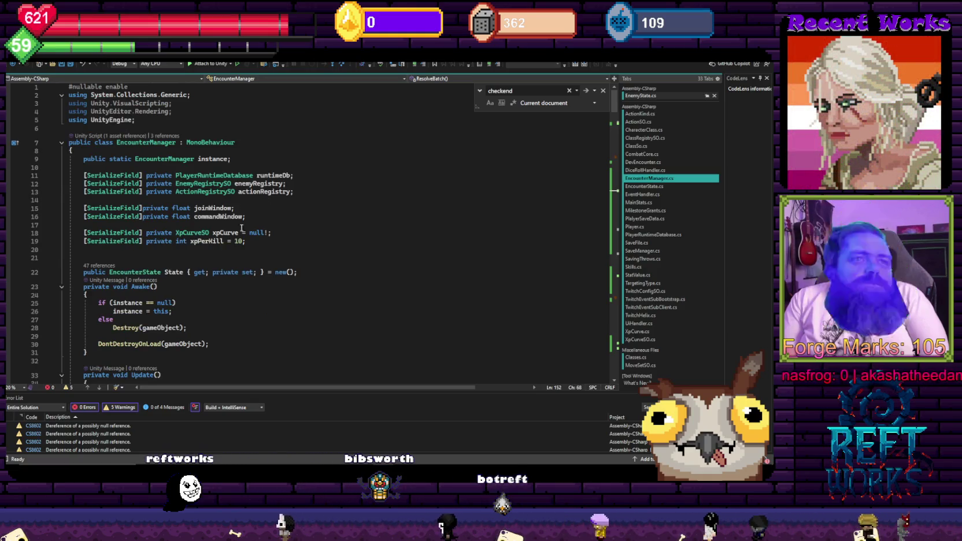
pyautogui.scroll(-15, 168, 274)
pyautogui.scroll(3, 270, 257)
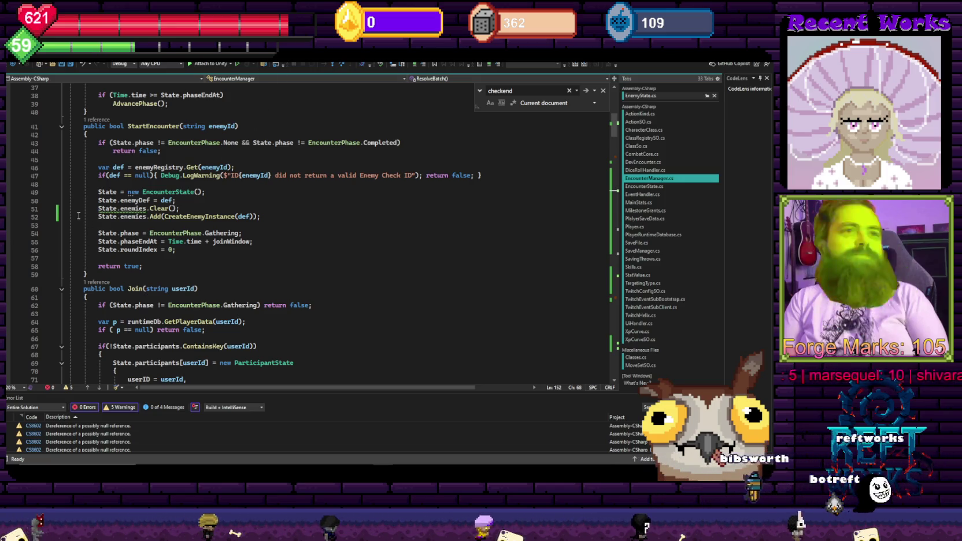
# Wrap State.enemies.Clear() in StartEncounter under an 'if (State.enemies != null)' check
pyautogui.click(201, 203)
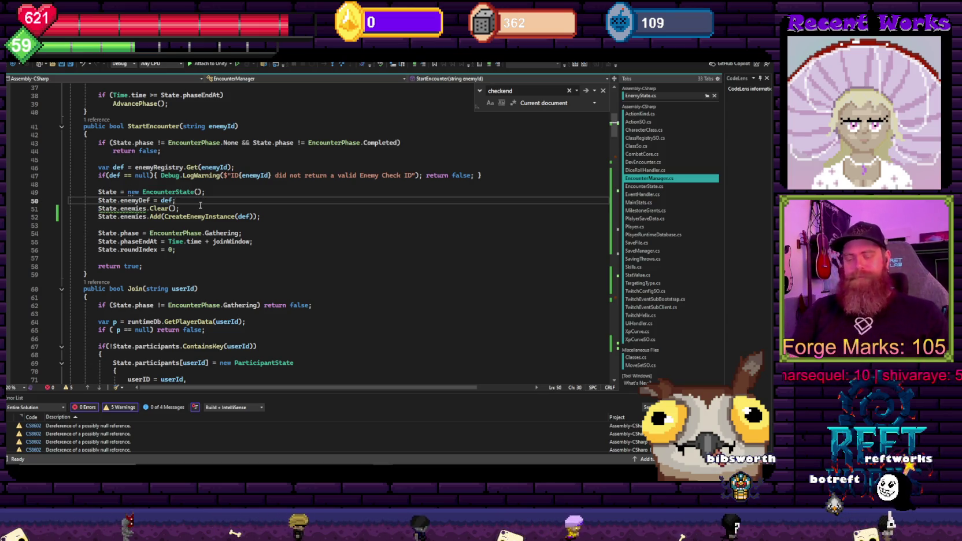
pyautogui.press('Return')
pyautogui.write('if (stats')
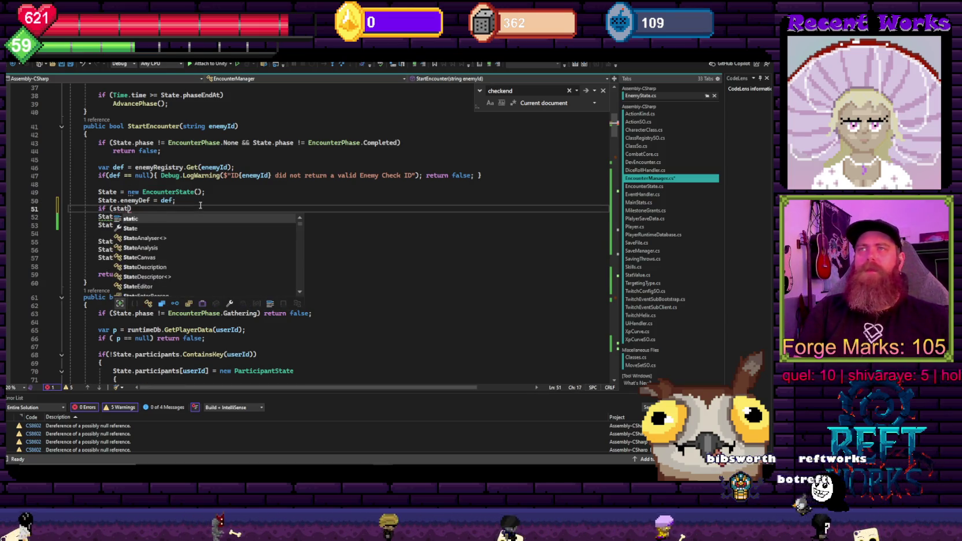
pyautogui.press('BackSpace')
pyautogui.press('BackSpace')
pyautogui.press('BackSpace')
pyautogui.write('Stat')
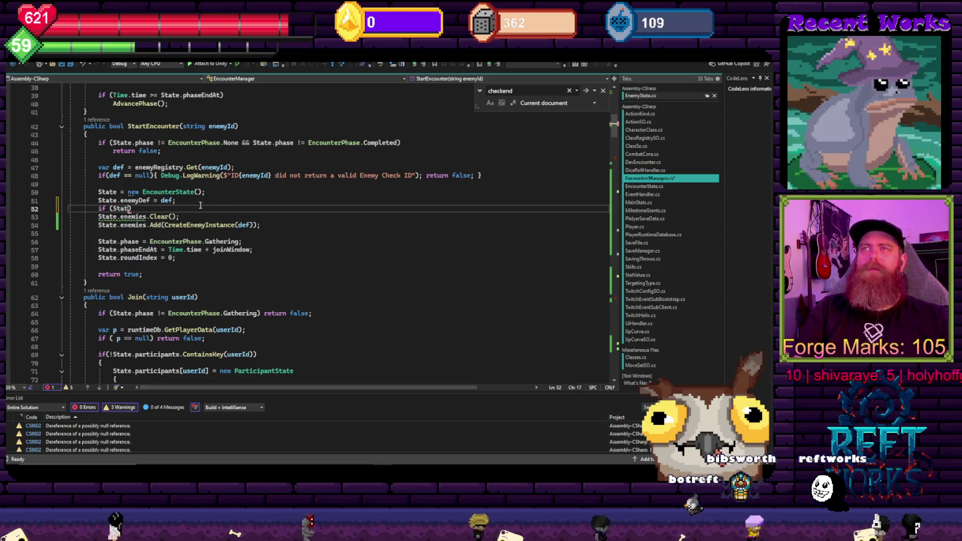
pyautogui.write('tate.enem')
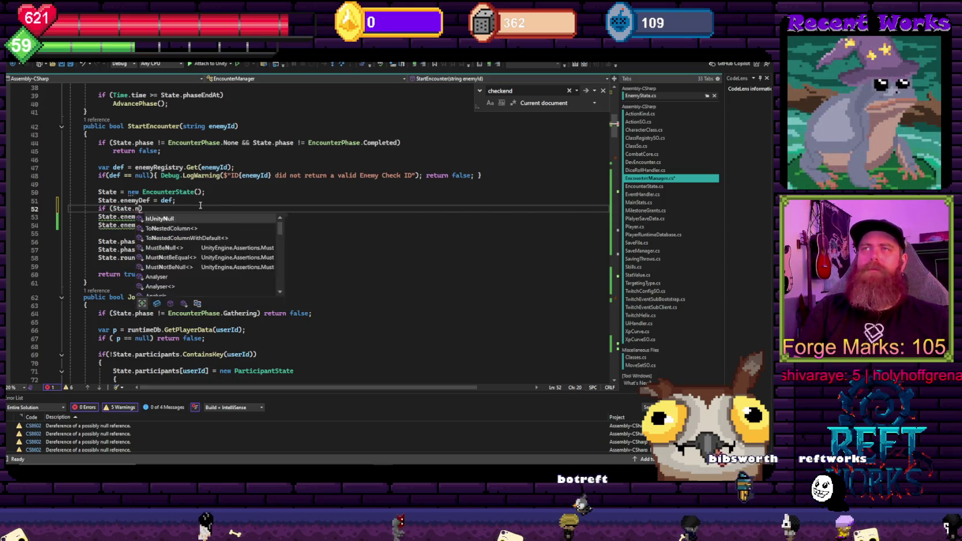
pyautogui.write('ies != nu')
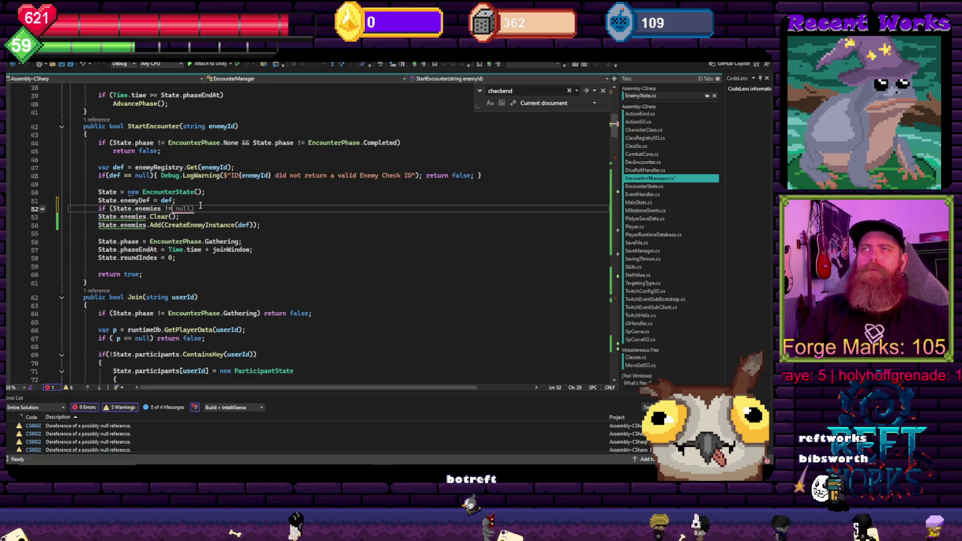
pyautogui.write('ll)')
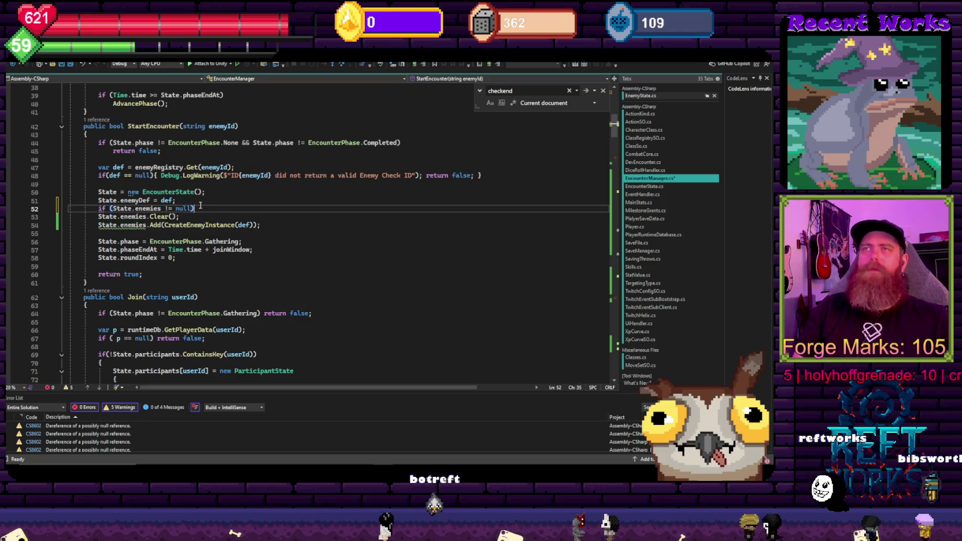
pyautogui.press('Down')
pyautogui.press('Home')
pyautogui.press('Tab')
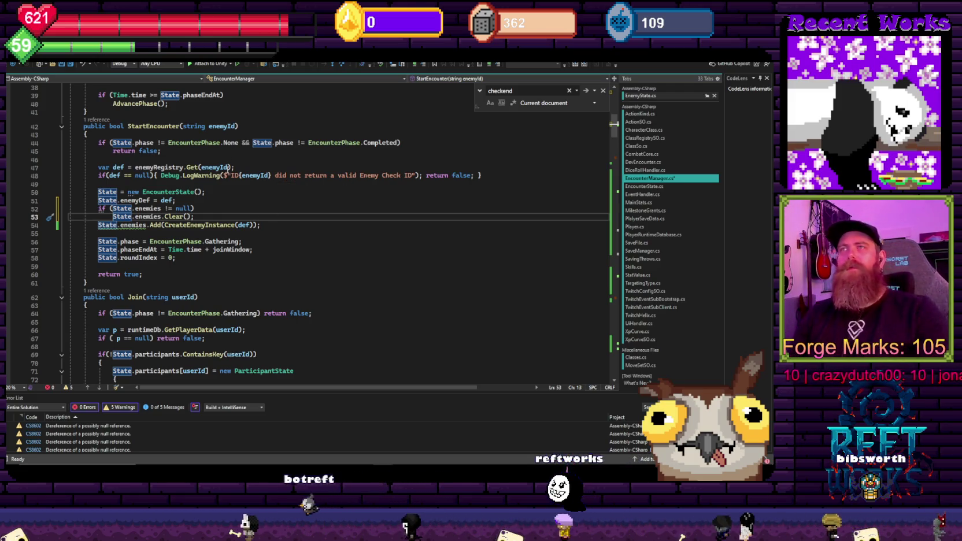
pyautogui.press('Down')
pyautogui.press('Down')
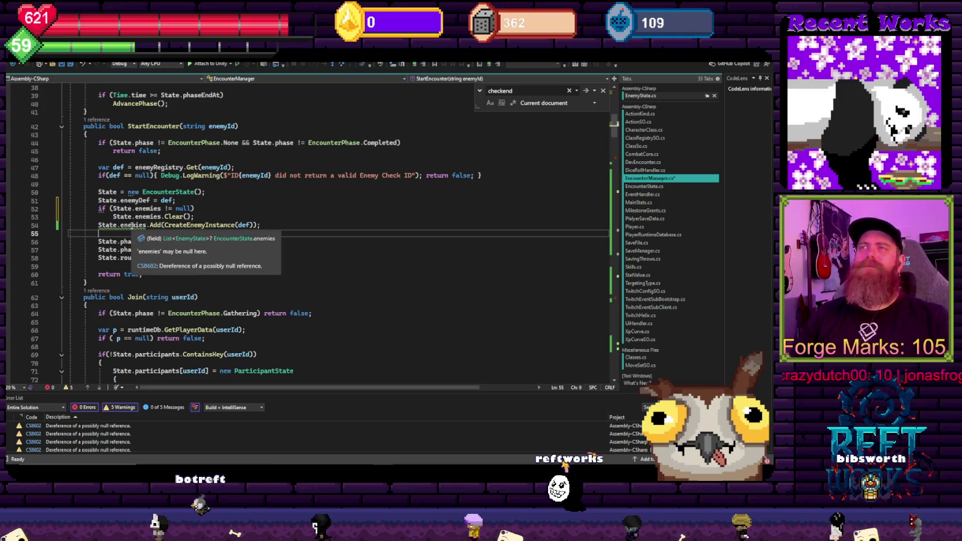
# Review the EncounterState definition's enemies and queued actions, then save EncounterManager.cs
pyautogui.click(177, 200)
pyautogui.scroll(2, 177, 200)
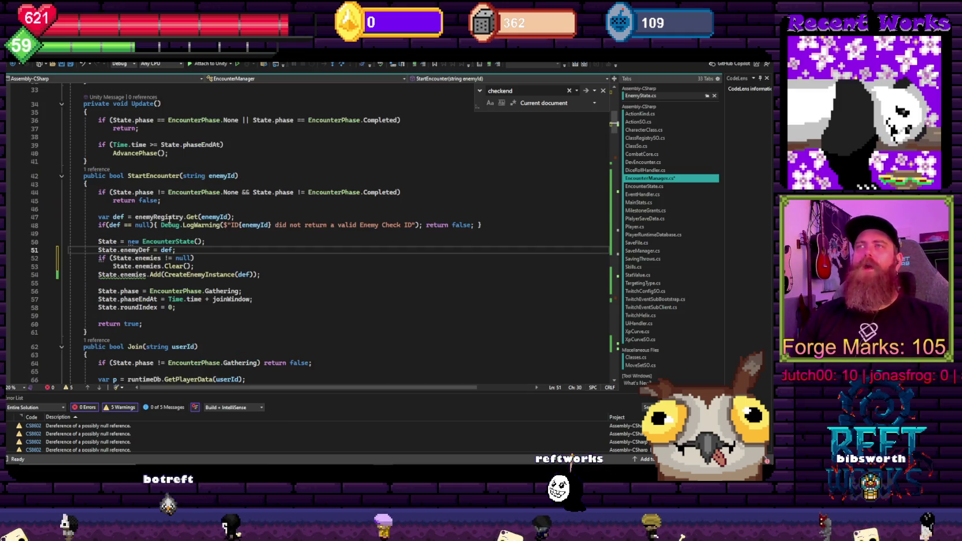
pyautogui.scroll(9, 180, 232)
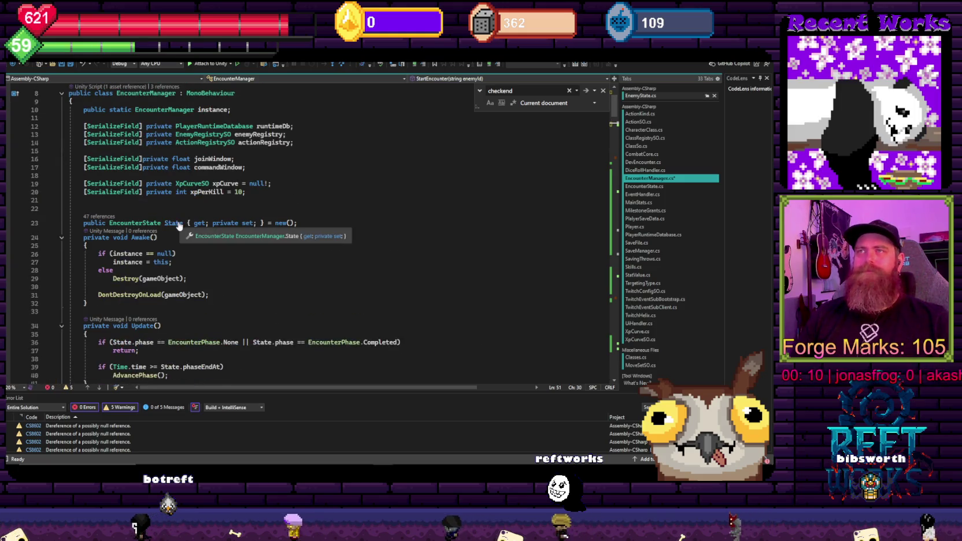
pyautogui.click(165, 233)
pyautogui.press('F12')
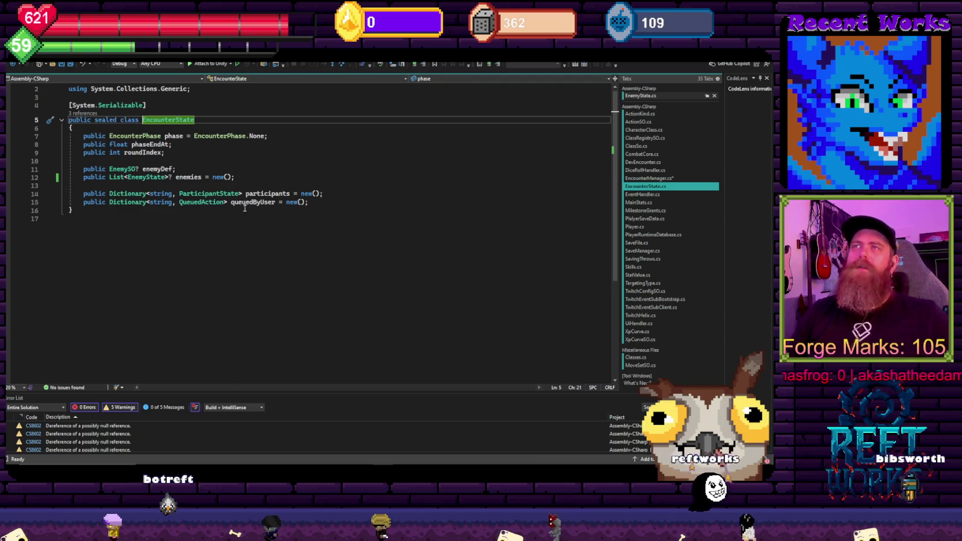
pyautogui.moveTo(249, 206)
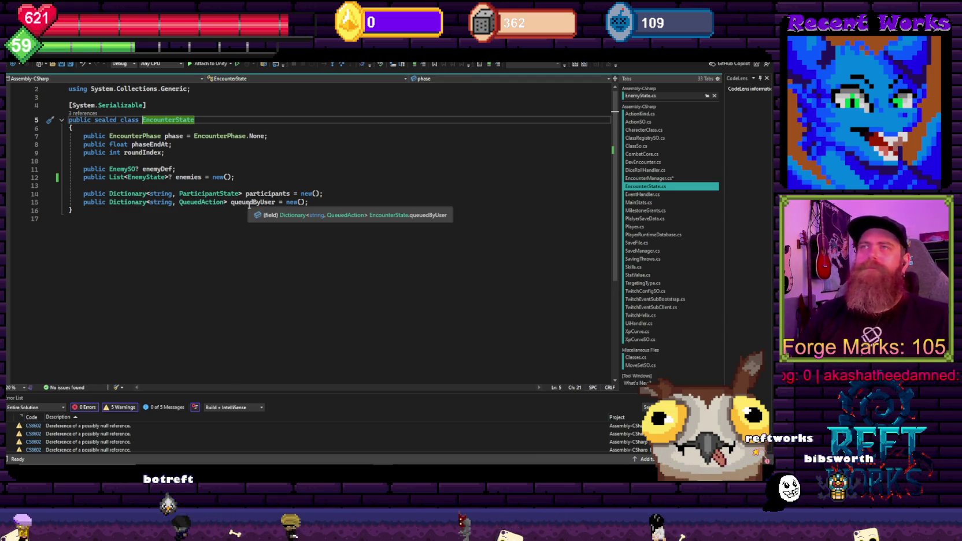
pyautogui.hotkey('ctrl', '-')
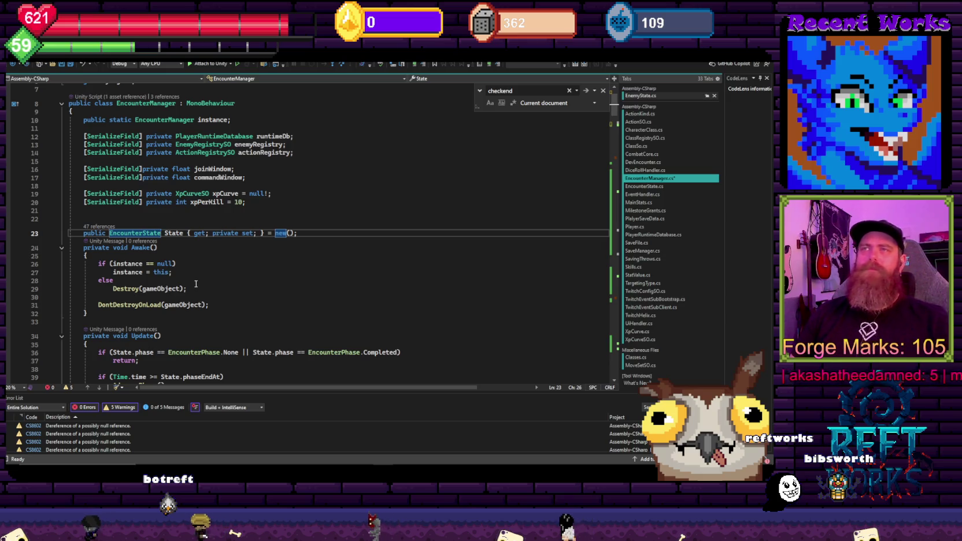
pyautogui.scroll(-8, 196, 284)
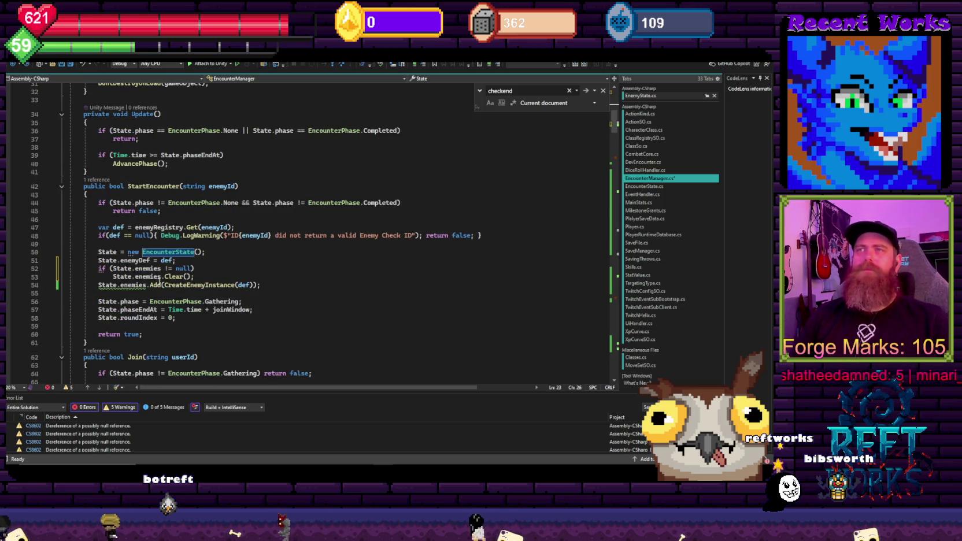
pyautogui.hotkey('ctrl', 's')
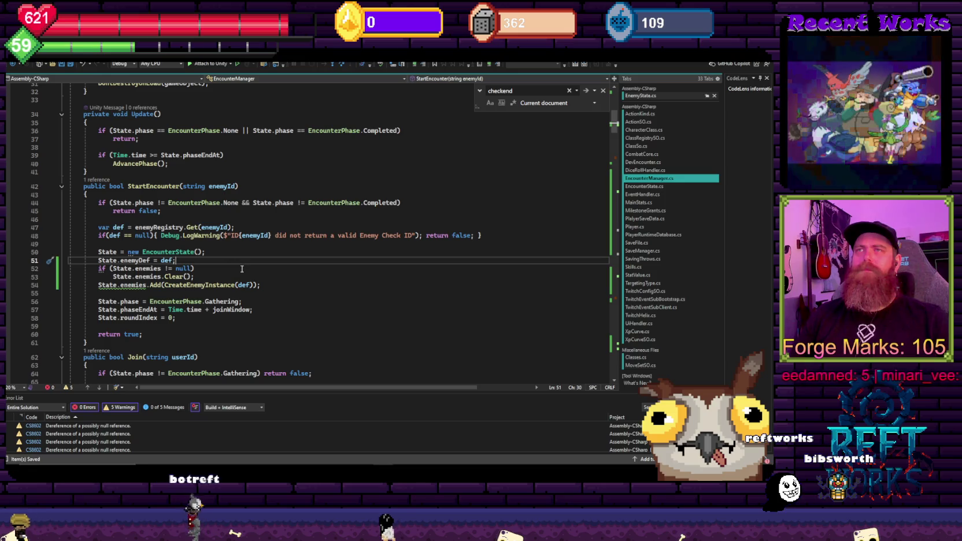
pyautogui.moveTo(363, 473)
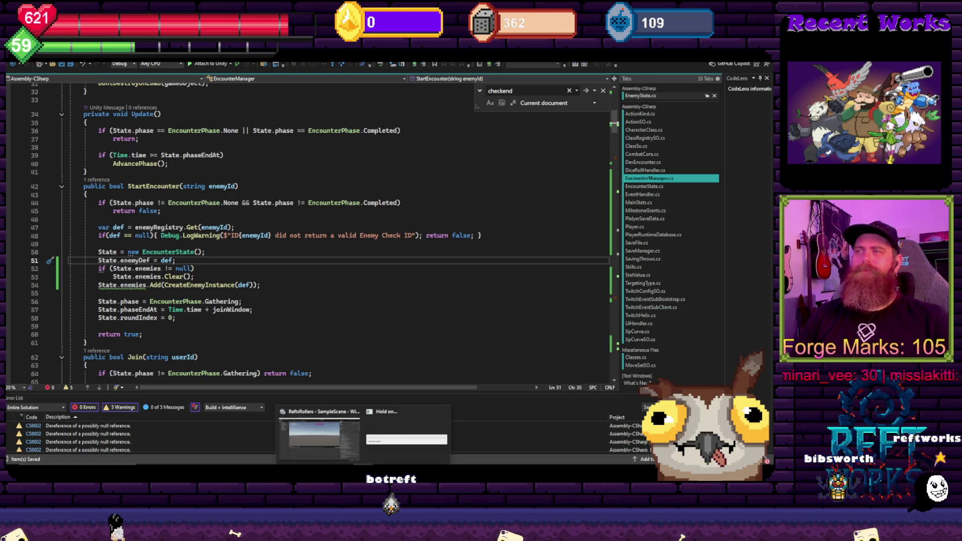
# Replay the scene and open the new NullReferenceException at EncounterManager.cs line 154
pyautogui.click(365, 437)
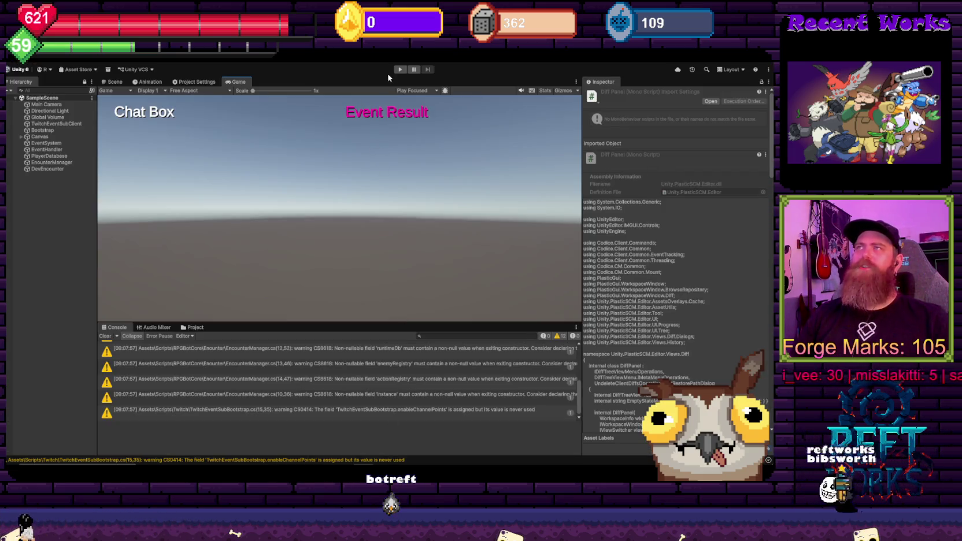
pyautogui.click(399, 70)
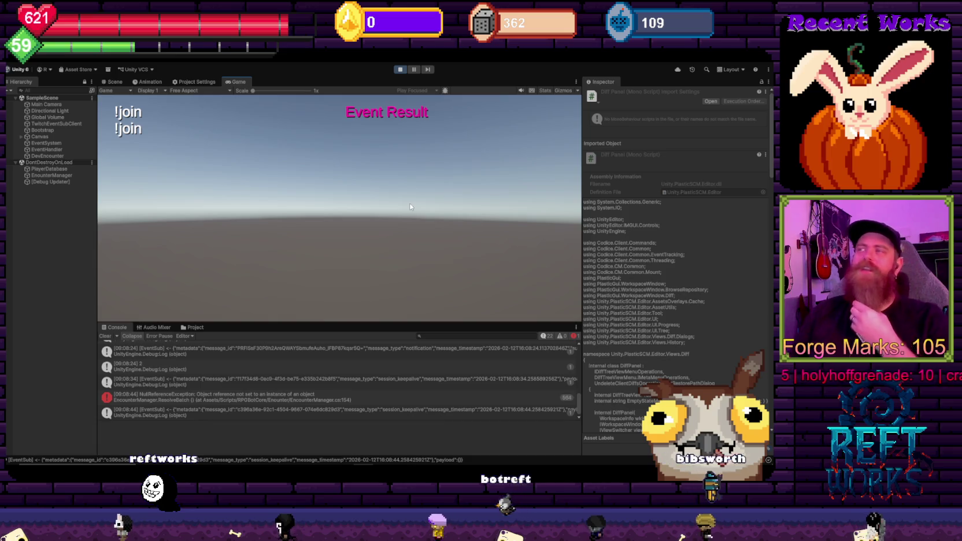
pyautogui.click(214, 398)
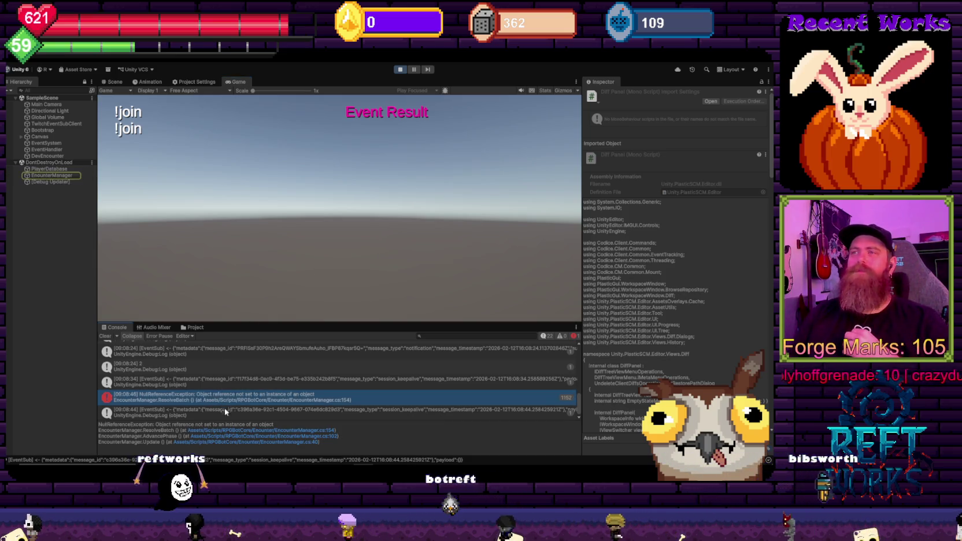
pyautogui.click(242, 431)
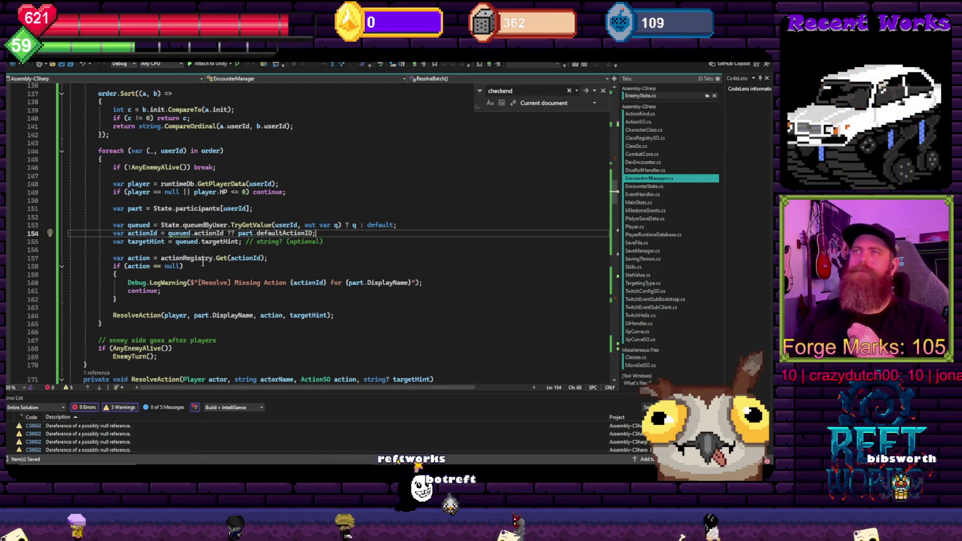
pyautogui.scroll(5, 203, 262)
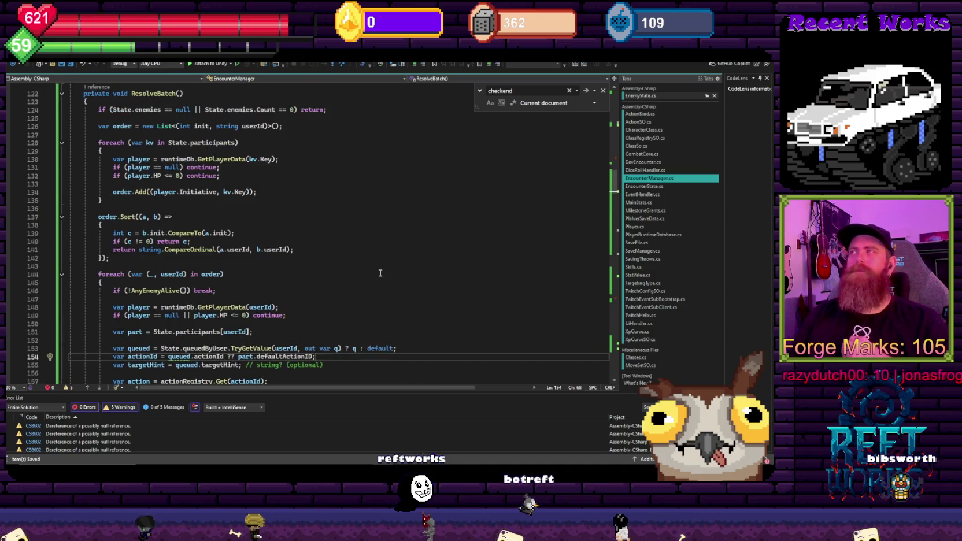
pyautogui.click(366, 228)
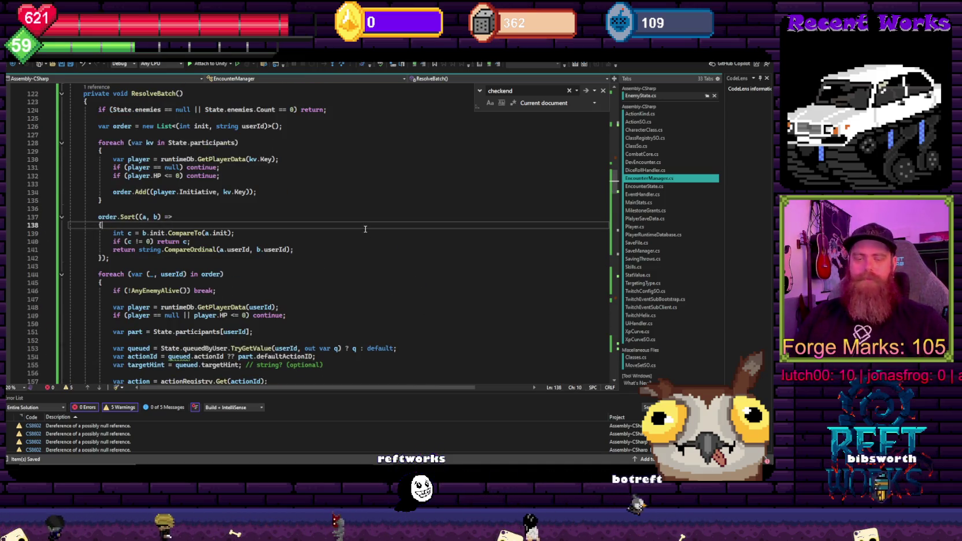
pyautogui.press('pagedown')
pyautogui.press('pagedown')
pyautogui.press('pagedown')
pyautogui.scroll(2, 300, 275)
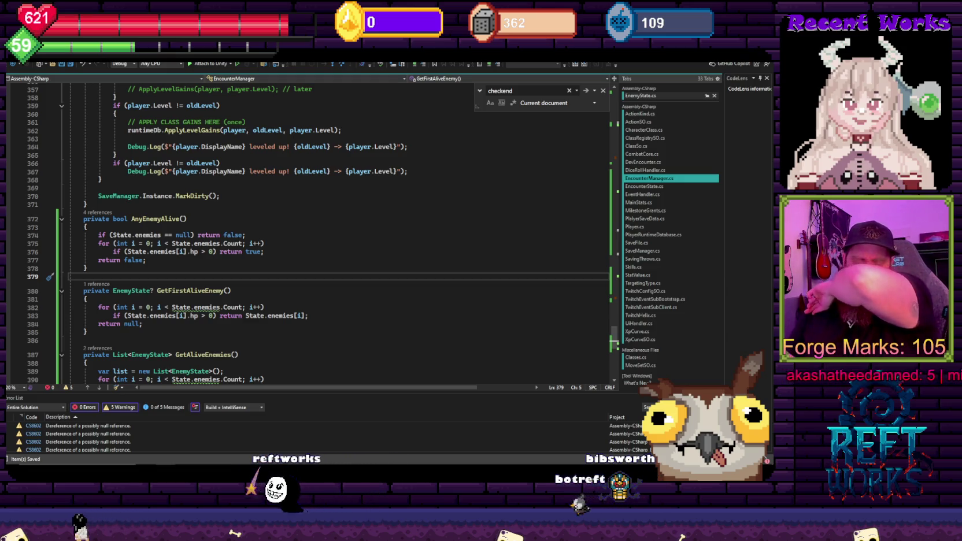
pyautogui.click(283, 174)
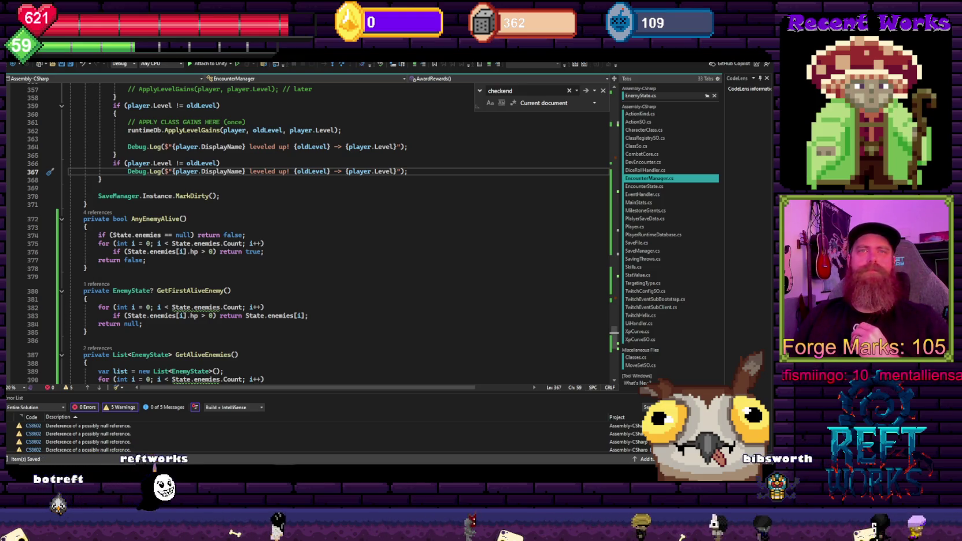
pyautogui.click(246, 235)
pyautogui.scroll(-4, 366, 273)
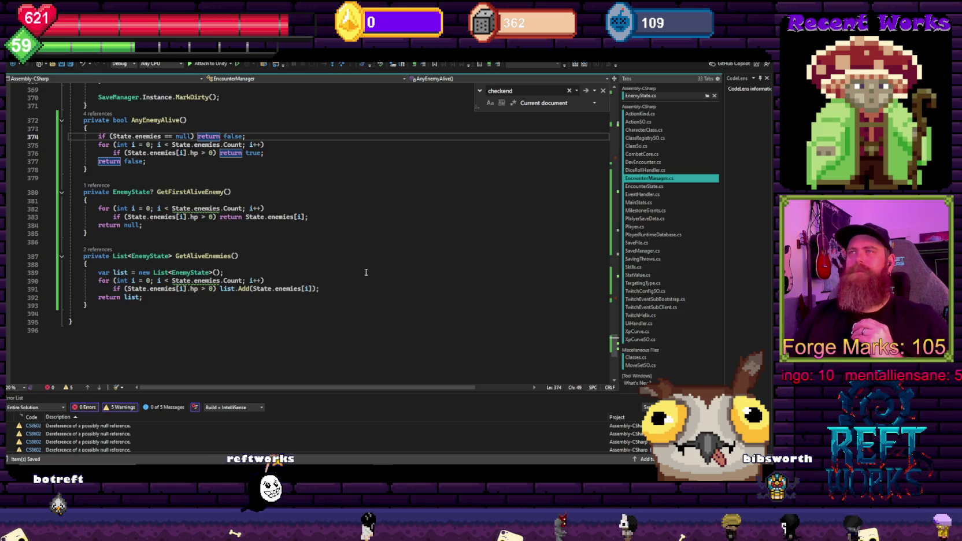
pyautogui.moveTo(172, 289)
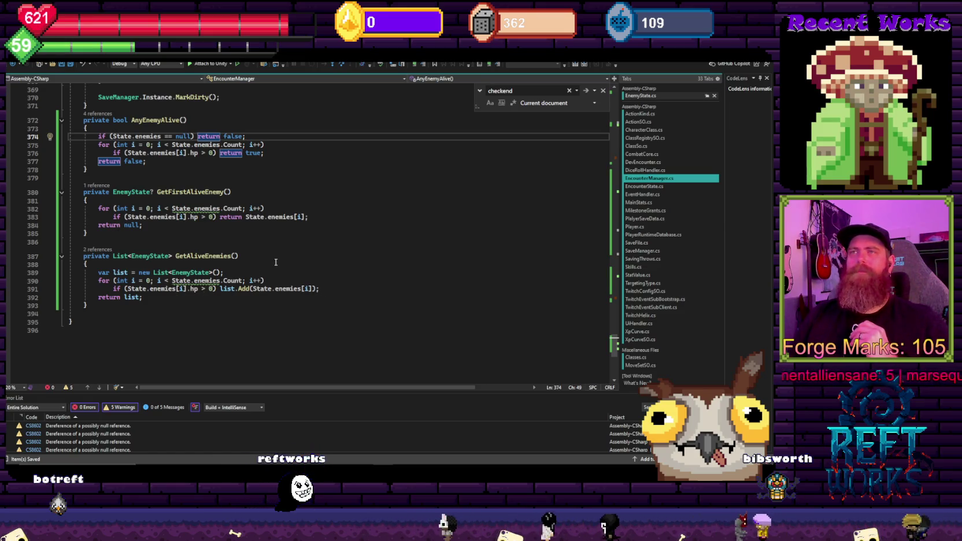
pyautogui.scroll(20, 289, 308)
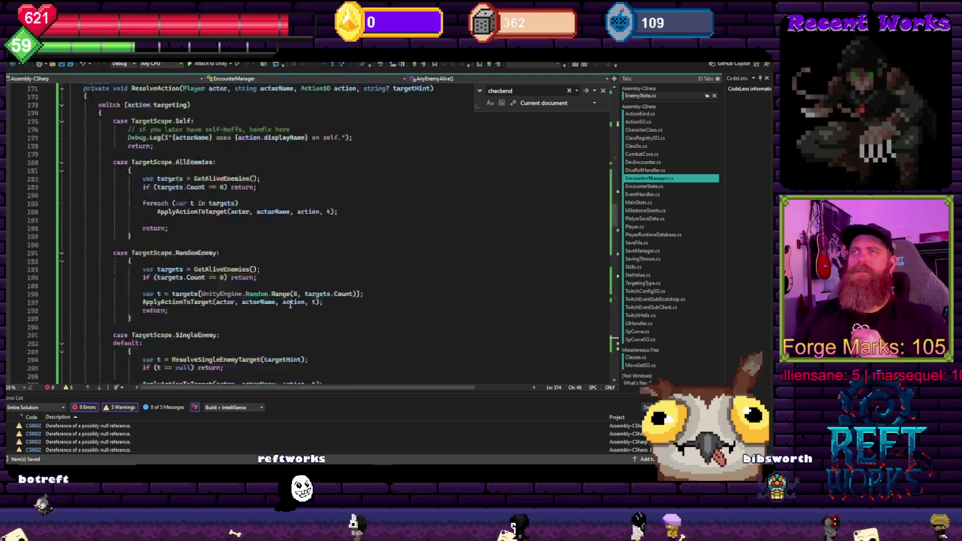
pyautogui.scroll(13, 290, 309)
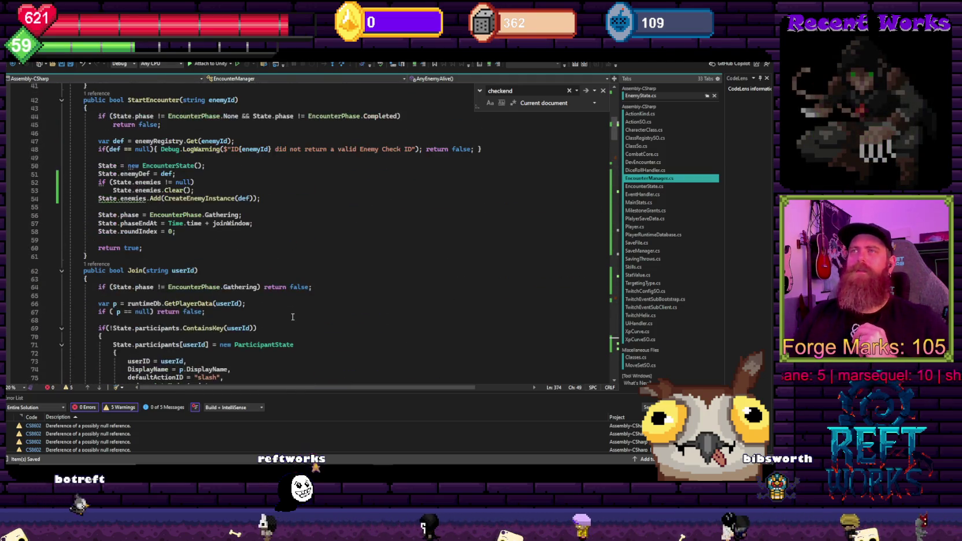
pyautogui.scroll(10, 293, 317)
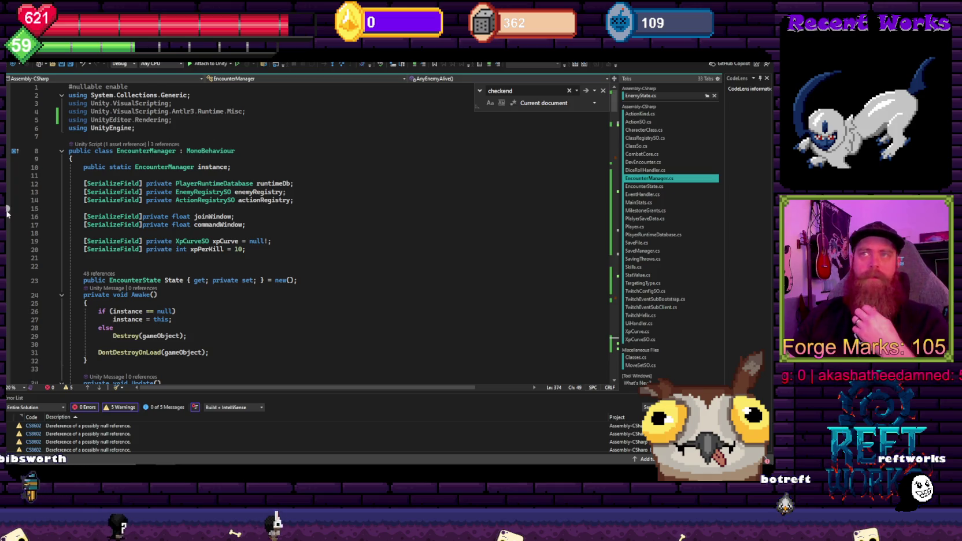
pyautogui.click(155, 279)
# Remove the '?' from EncounterState's List<EnemyState> enemies, then jump to the line 54 warning
pyautogui.press('F12')
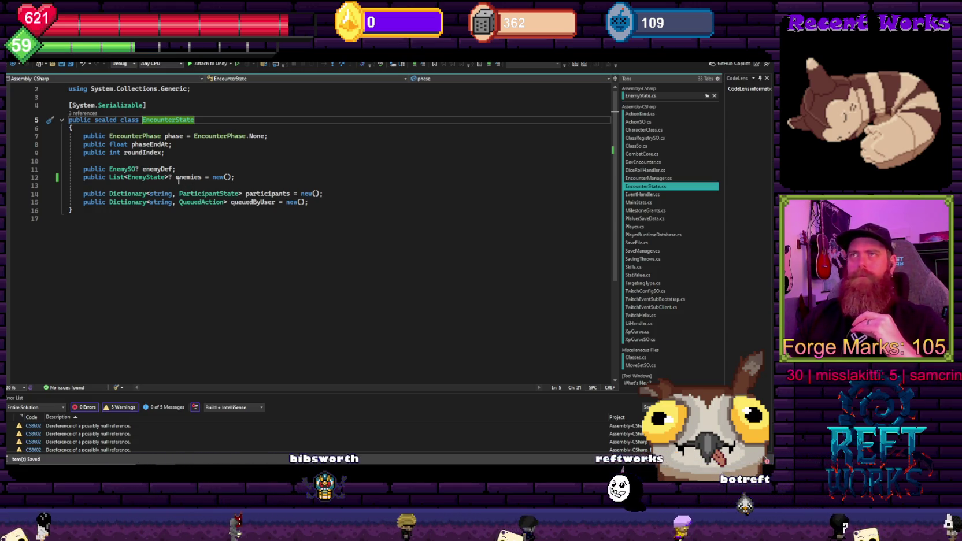
pyautogui.click(175, 177)
pyautogui.press('BackSpace')
pyautogui.click(204, 144)
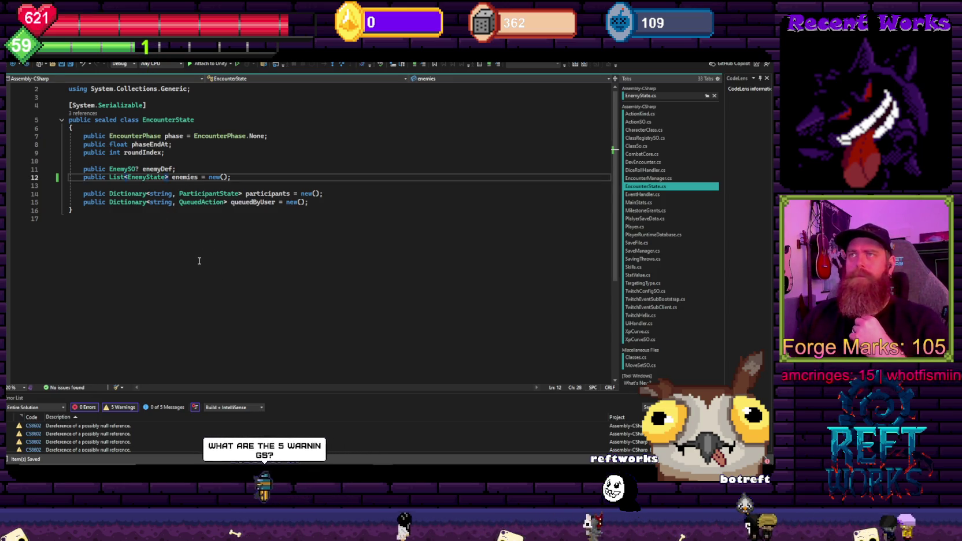
pyautogui.hotkey('ctrl', '-')
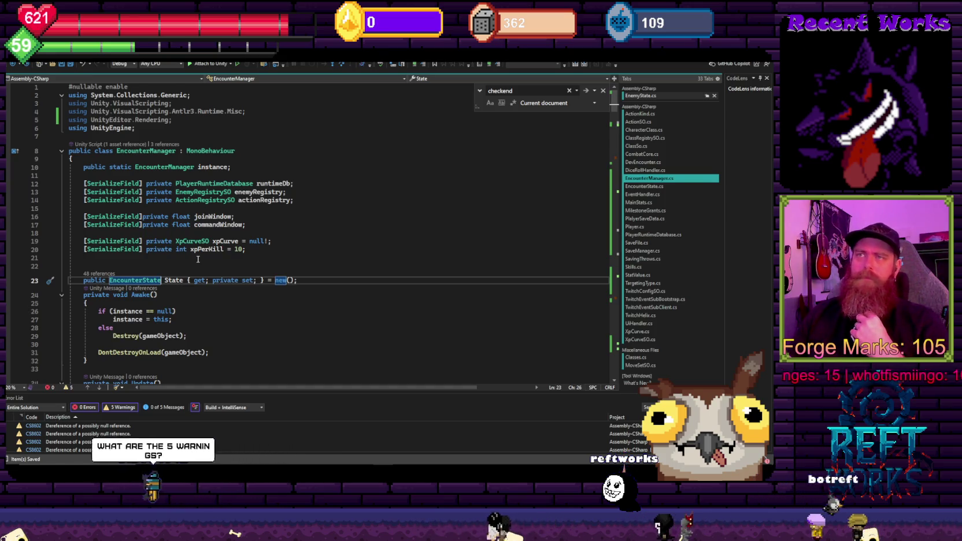
pyautogui.doubleClick(75, 425)
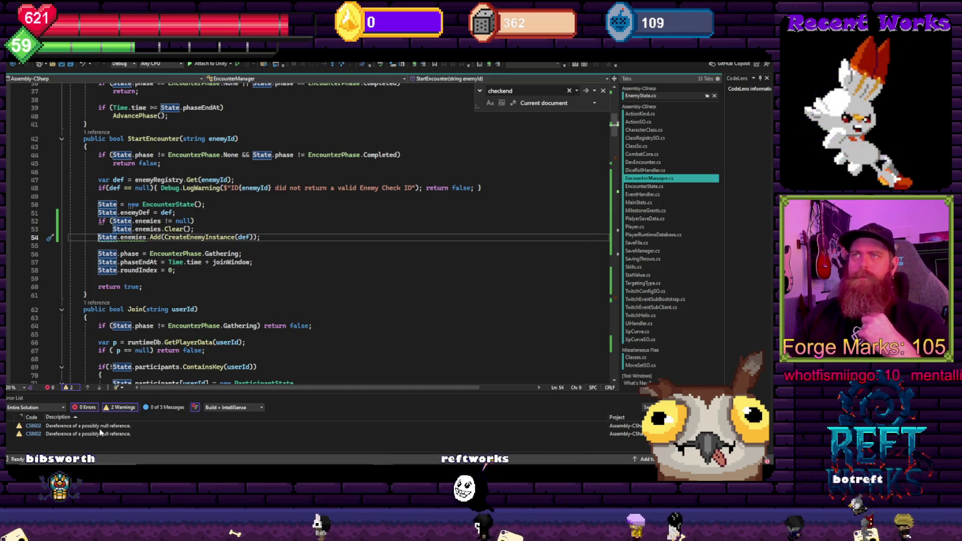
# Brace the Clear and Add lines under the null check, then jump to the line 155 warning
pyautogui.click(251, 255)
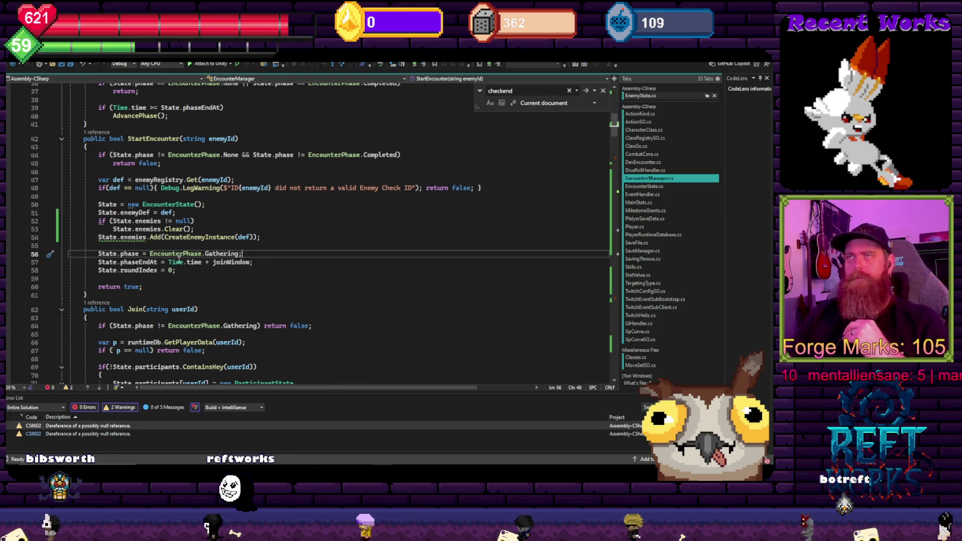
pyautogui.moveTo(261, 238)
pyautogui.mouseDown()
pyautogui.moveTo(100, 238)
pyautogui.moveTo(107, 231)
pyautogui.mouseUp()
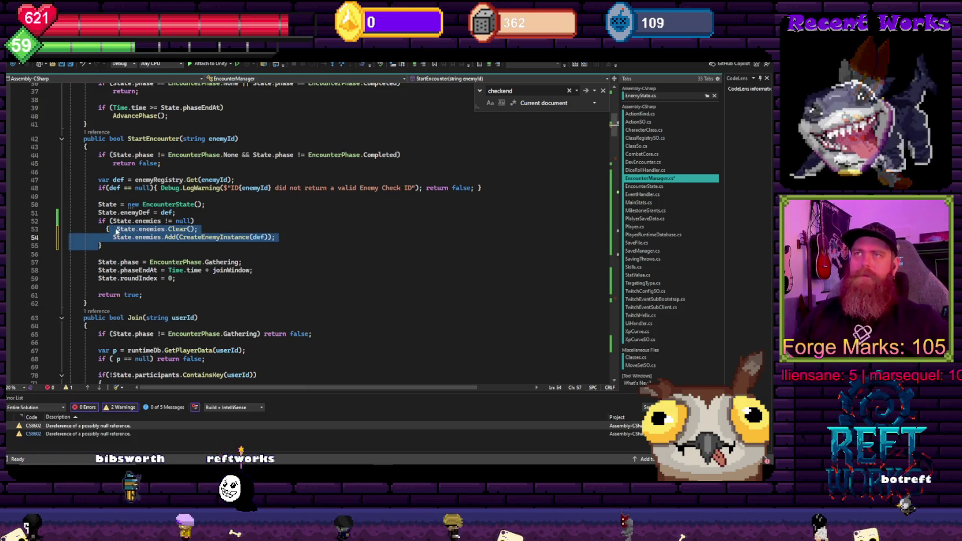
pyautogui.write('{')
pyautogui.click(119, 229)
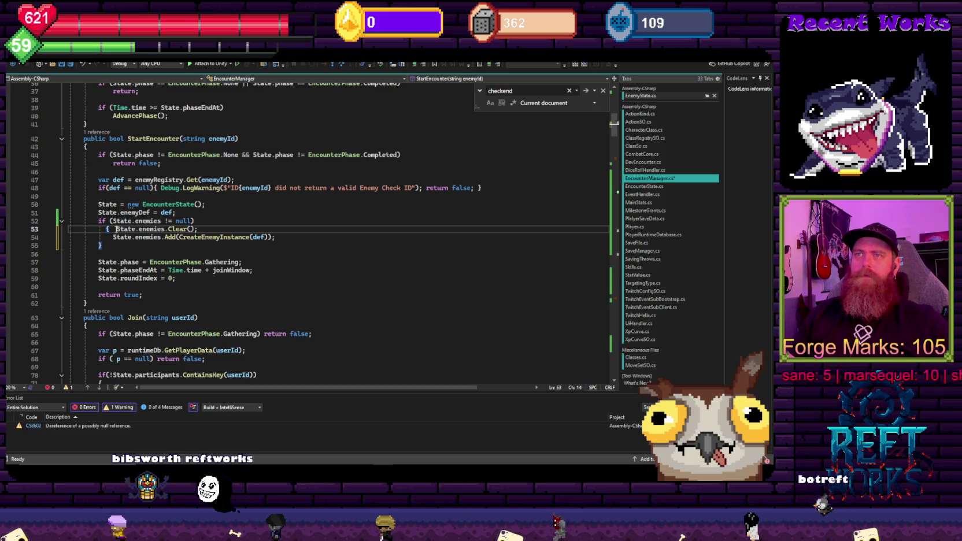
pyautogui.doubleClick(84, 426)
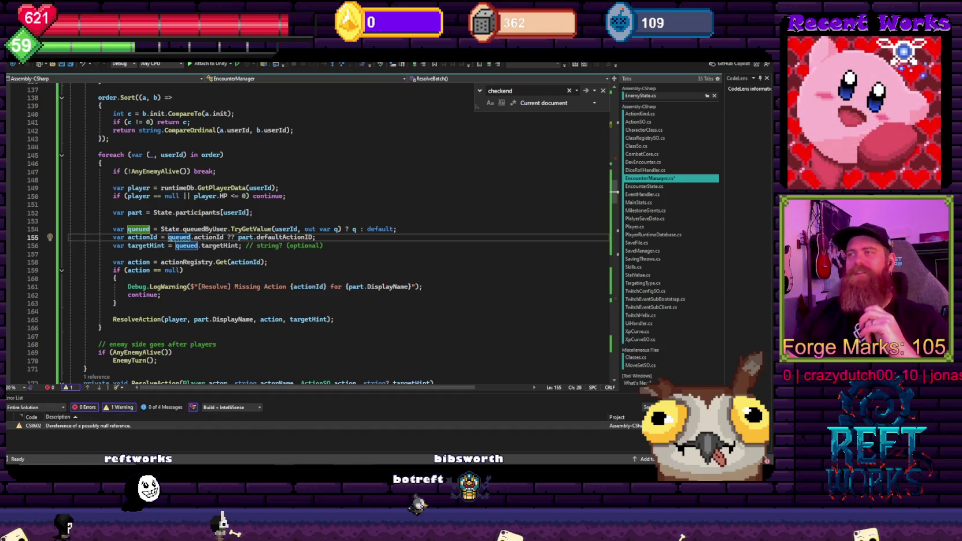
# Stop the running game in Unity and return to StartEncounter in EncounterManager.cs in Visual Studio
pyautogui.hotkey('alt', 'Tab')
pyautogui.scroll(10, 244, 397)
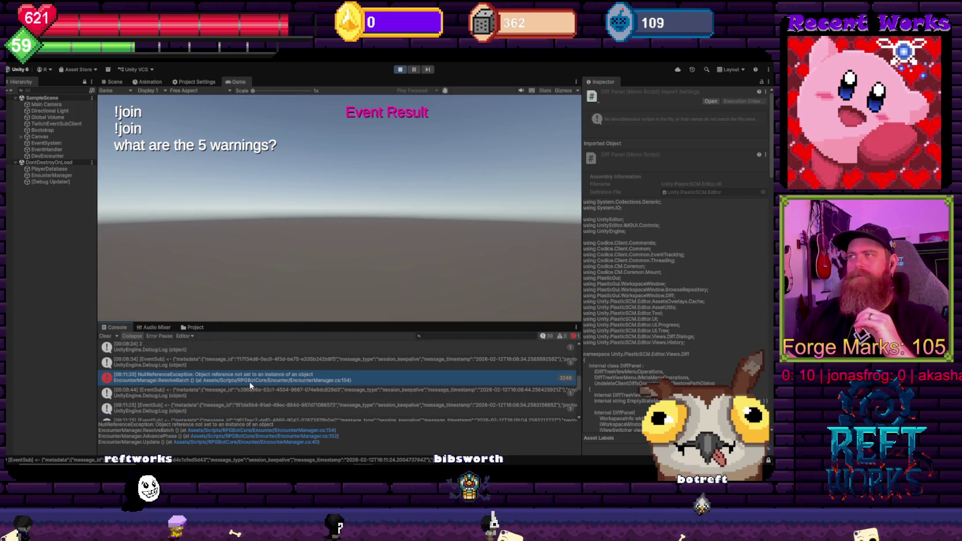
pyautogui.click(400, 69)
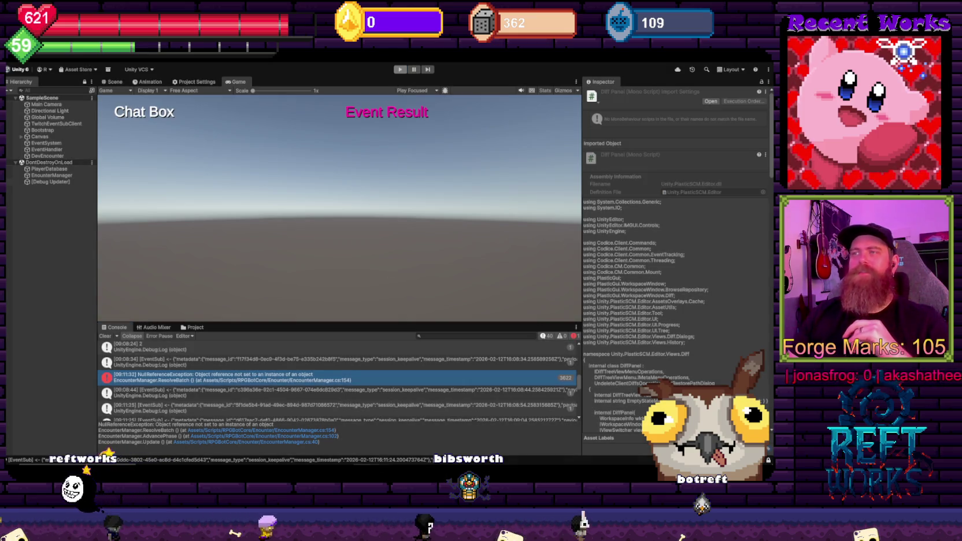
pyautogui.hotkey('alt', 'Tab')
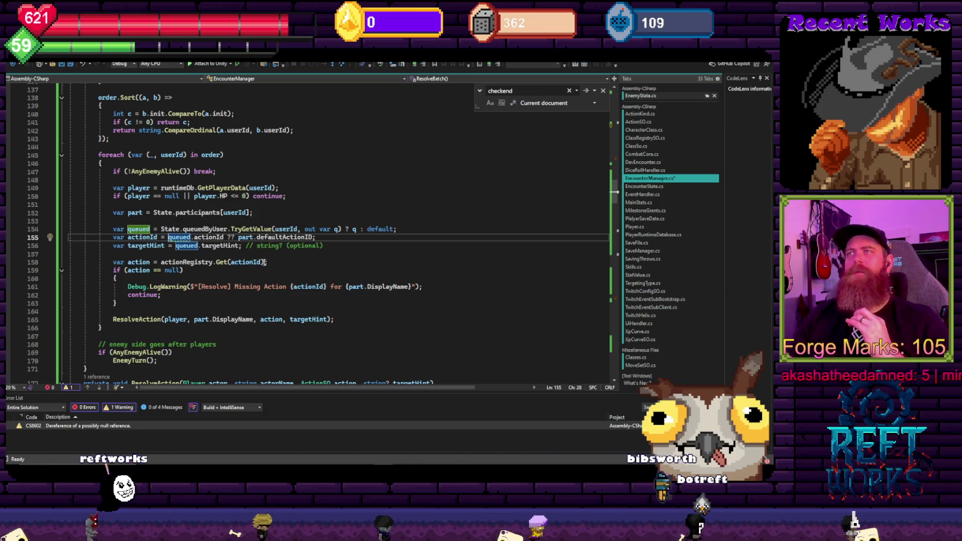
pyautogui.hotkey('ctrl', '-')
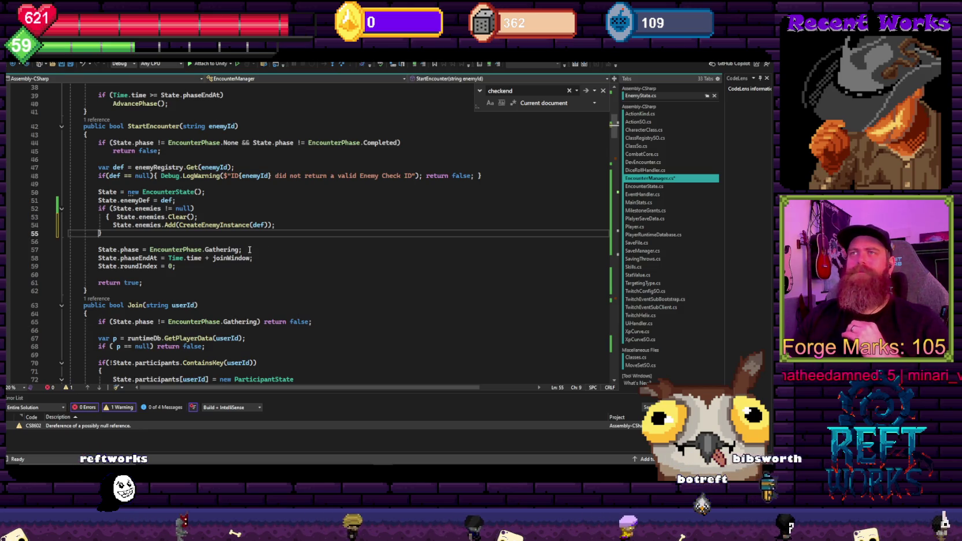
# Move State.enemies.Clear() onto its own line under the brace and save EncounterManager.cs
pyautogui.click(116, 217)
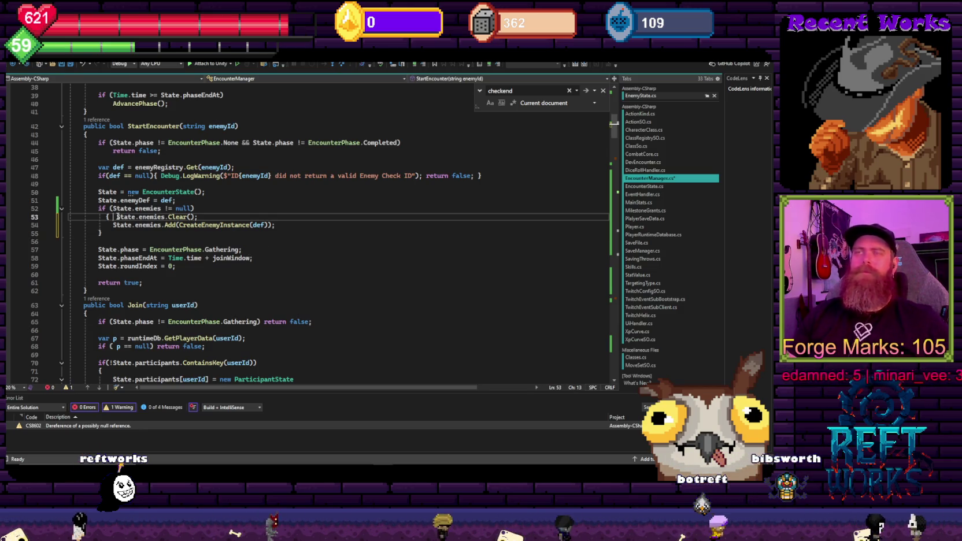
pyautogui.press('Return')
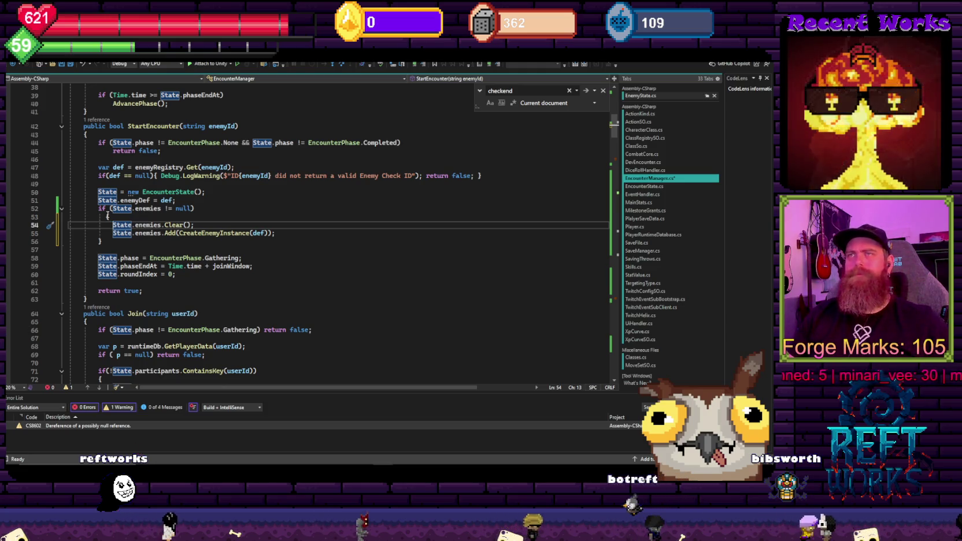
pyautogui.click(247, 213)
pyautogui.hotkey('ctrl', 's')
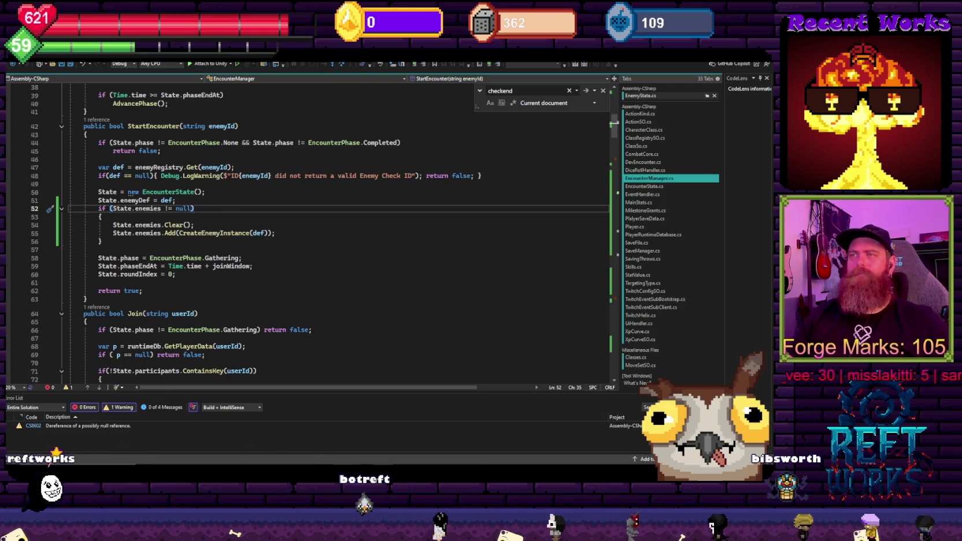
# Inspect the code behind the CS8602 possible null dereference warning, including the player null check
pyautogui.doubleClick(105, 425)
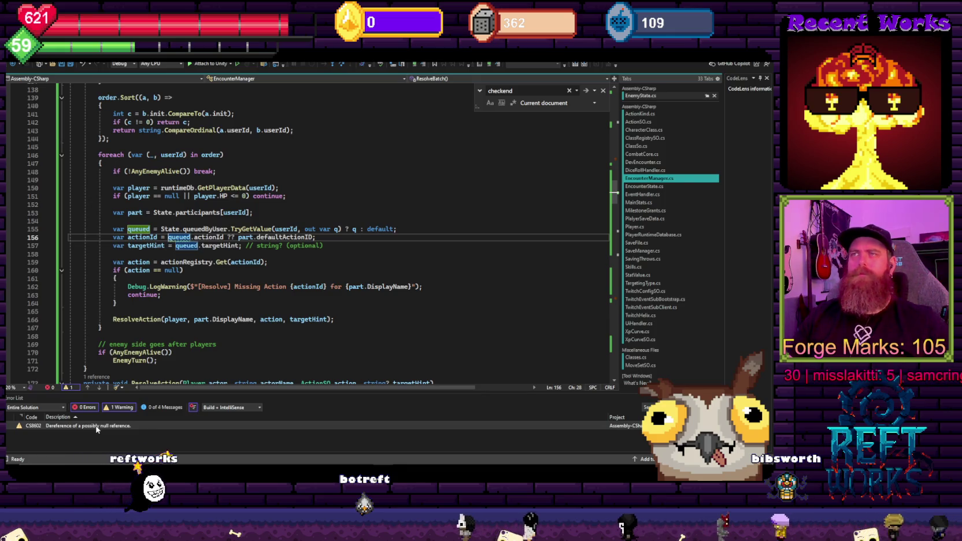
pyautogui.click(314, 198)
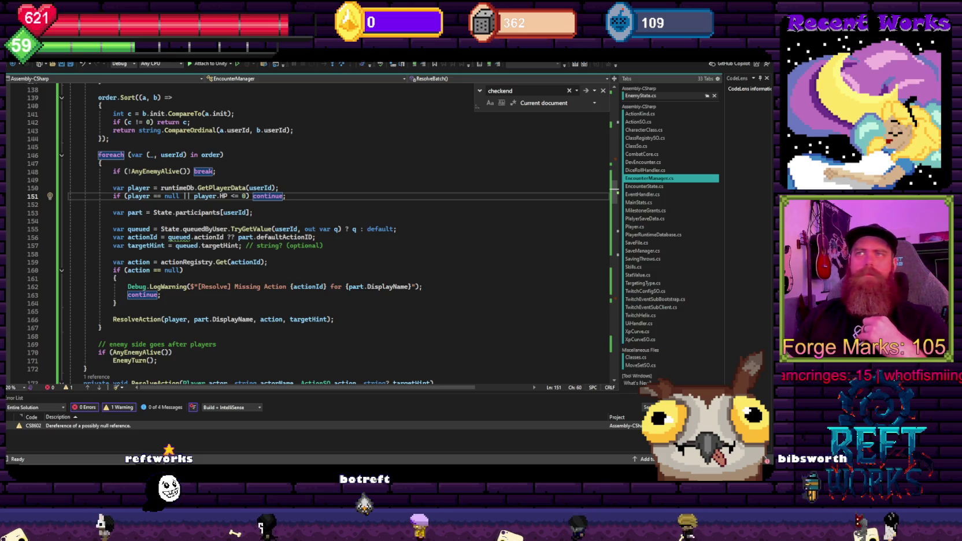
pyautogui.scroll(8, 346, 261)
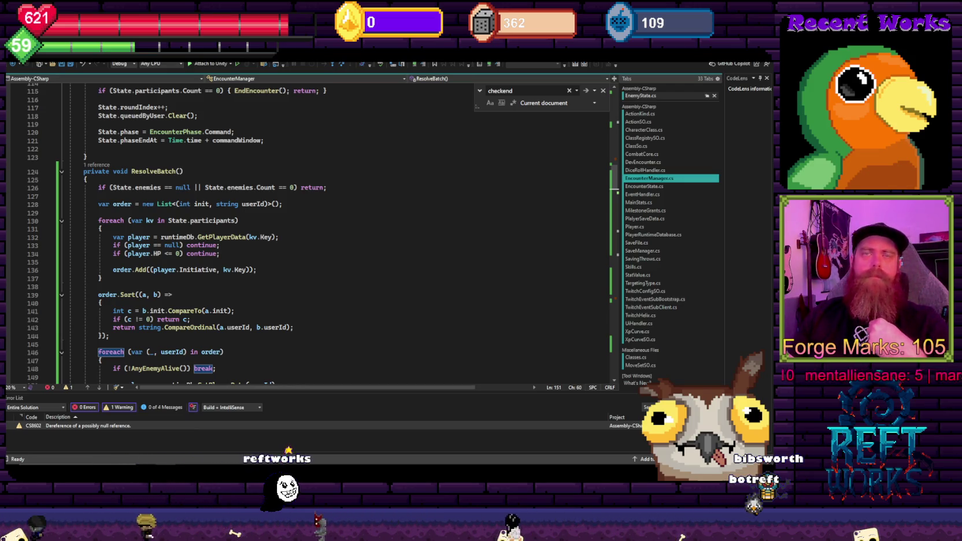
# Go to the EncounterState class definition and review its fields
pyautogui.hotkey('ctrl', '-')
pyautogui.hotkey('ctrl', '-')
pyautogui.hotkey('ctrl', '-')
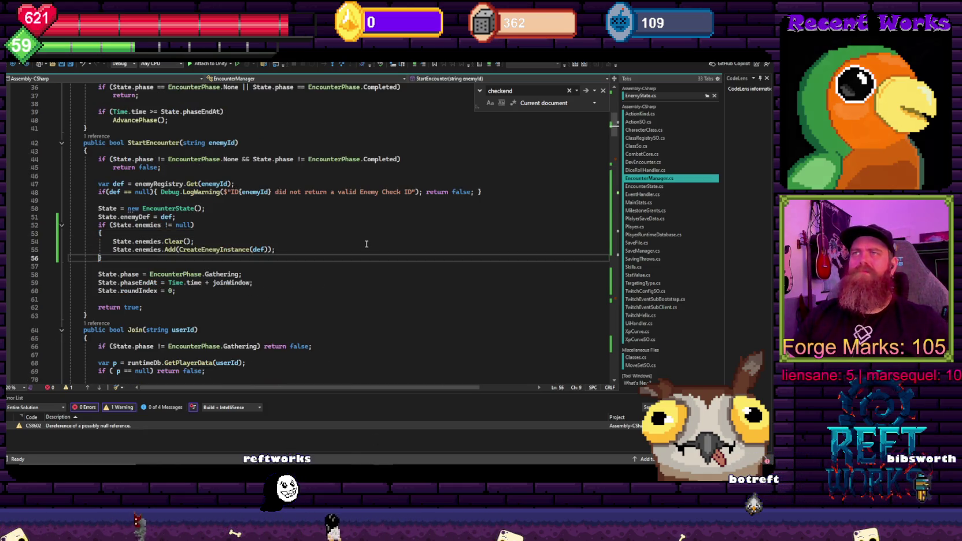
pyautogui.hotkey('ctrl', '-')
pyautogui.hotkey('ctrl', 'shift', '-')
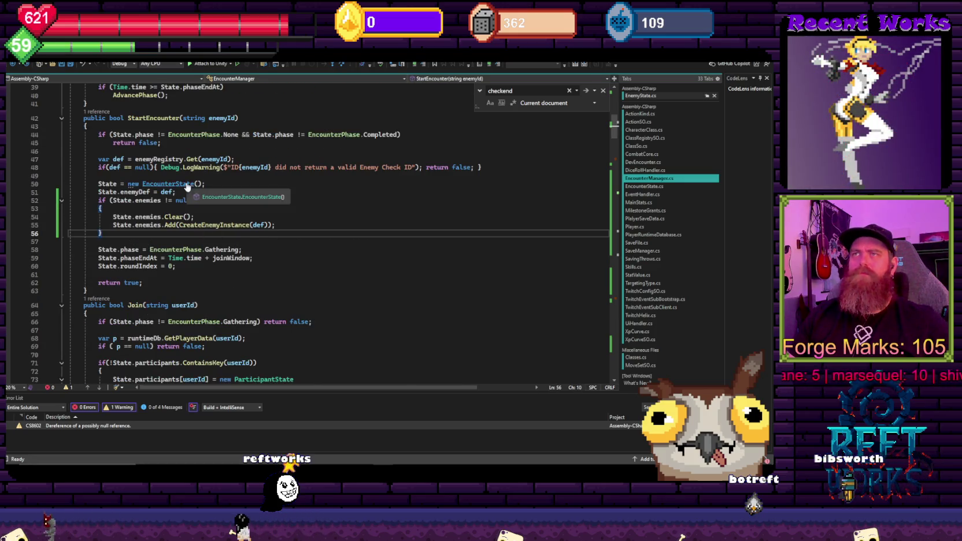
pyautogui.keyDown('ctrl'); pyautogui.click(187, 186); pyautogui.keyUp('ctrl')
pyautogui.hotkey('ctrl', 'a')
pyautogui.press('Escape')
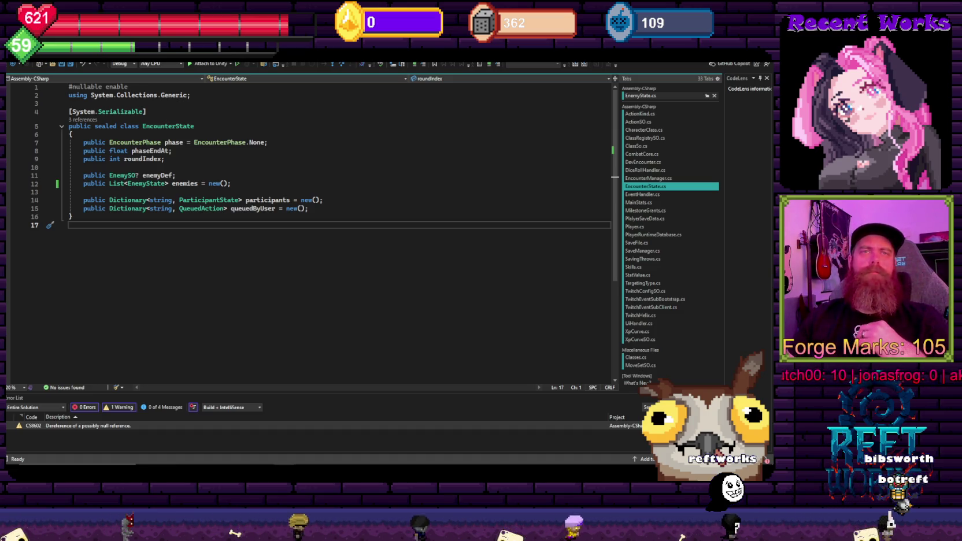
# Return to EncounterManager, check the queued-action lookup behind the CS8602 warning, then switch to Unity
pyautogui.hotkey('ctrl', '-')
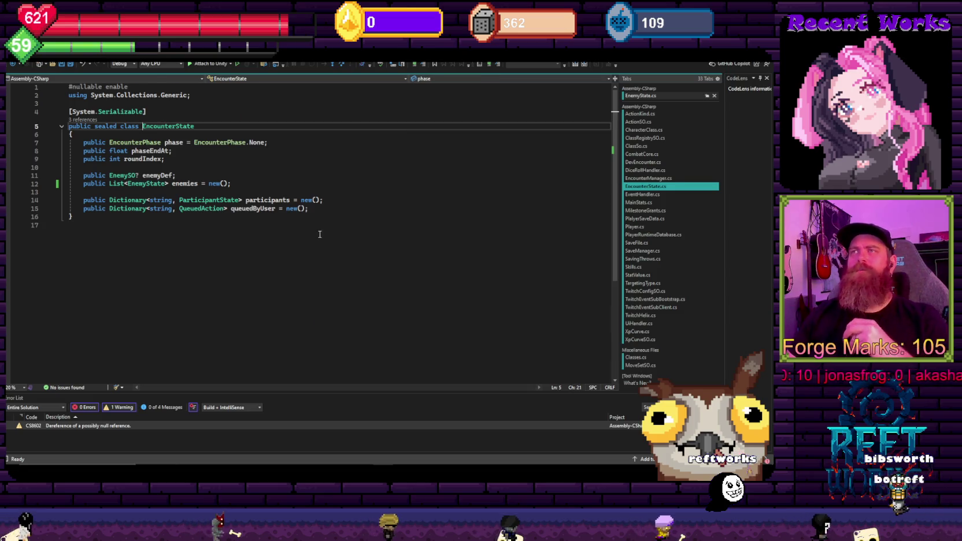
pyautogui.hotkey('ctrl', '-')
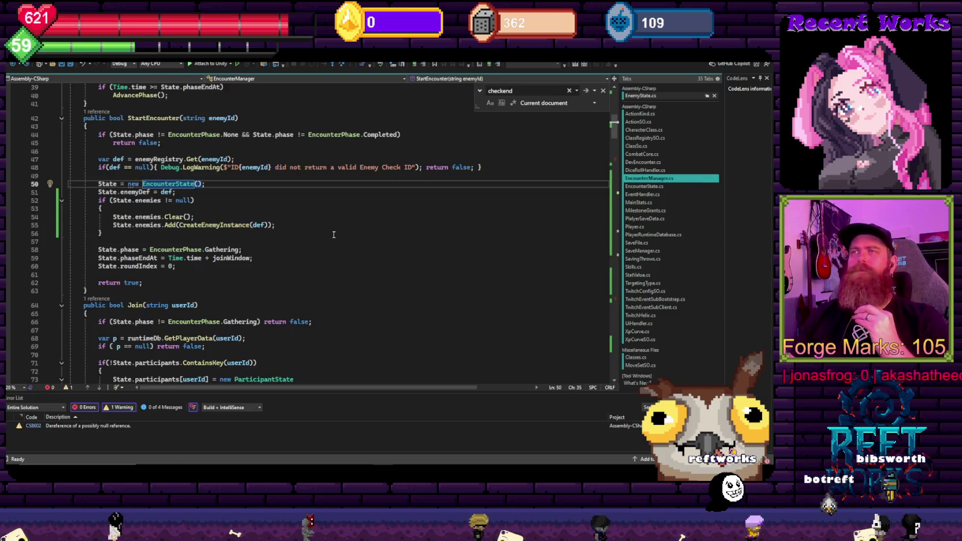
pyautogui.scroll(-5, 302, 258)
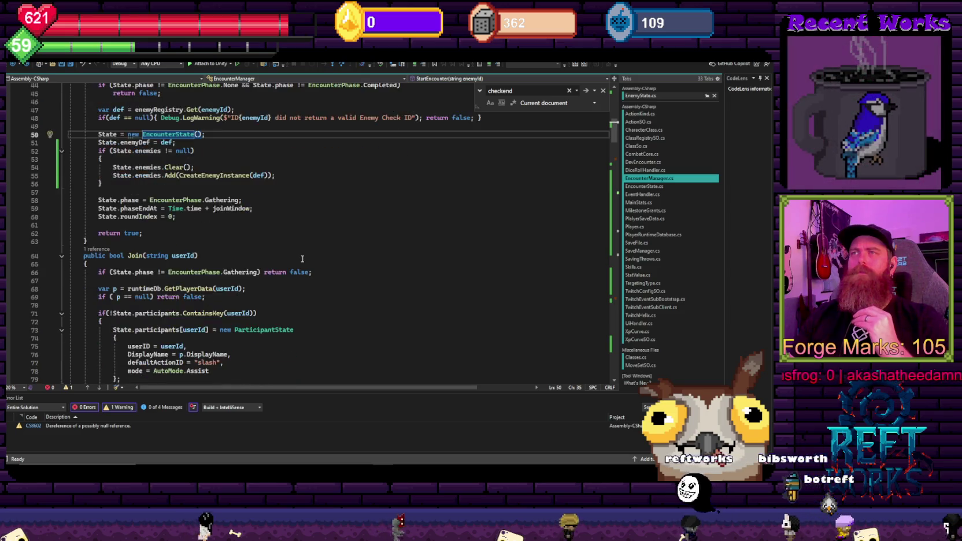
pyautogui.scroll(6, 301, 263)
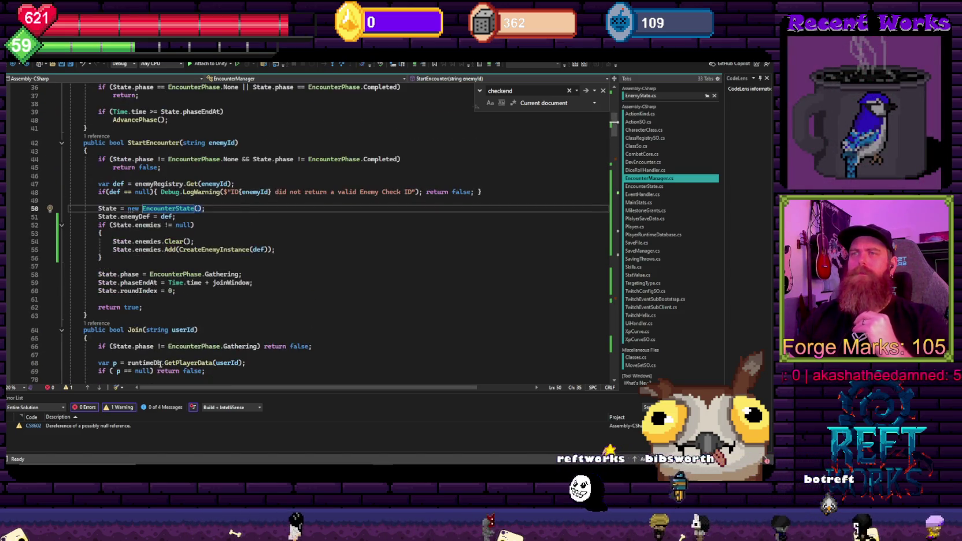
pyautogui.doubleClick(92, 428)
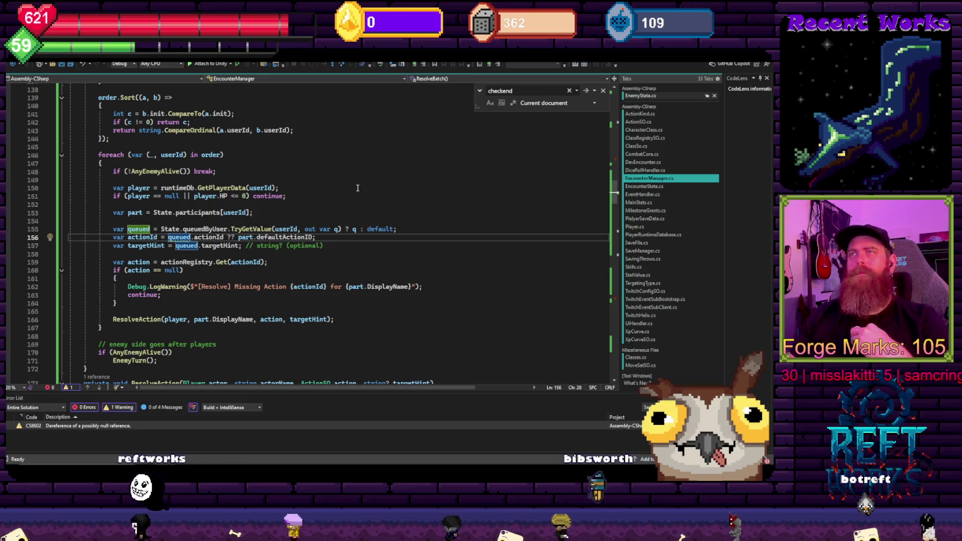
pyautogui.click(288, 179)
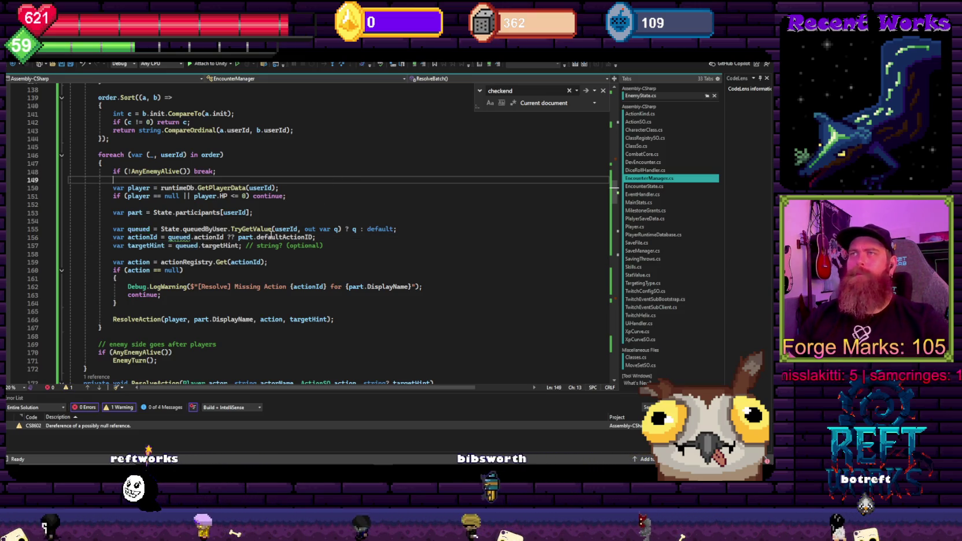
pyautogui.scroll(14, 201, 289)
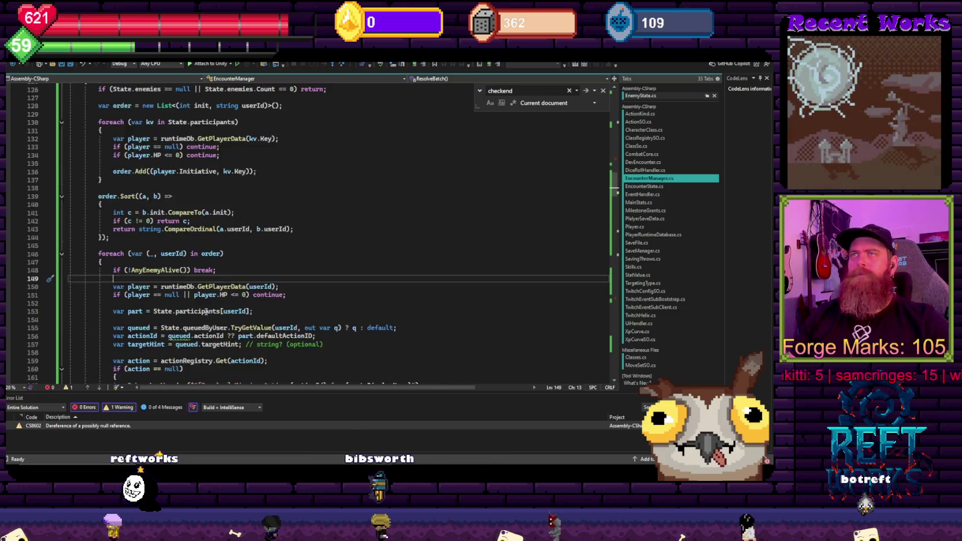
pyautogui.hotkey('alt', 'Tab')
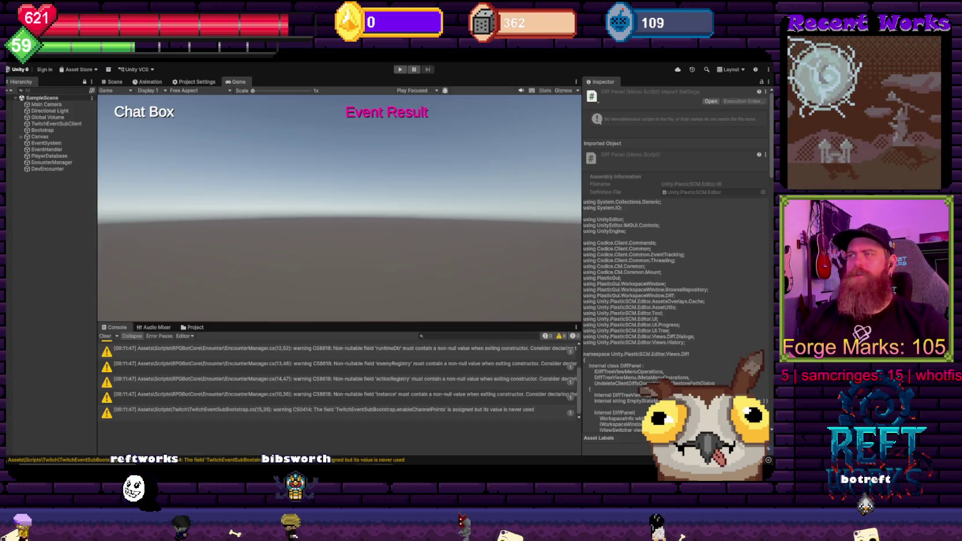
# Run the game until ResolveBatch throws, then open EncounterManager.cs:156 from the stack trace
pyautogui.click(400, 70)
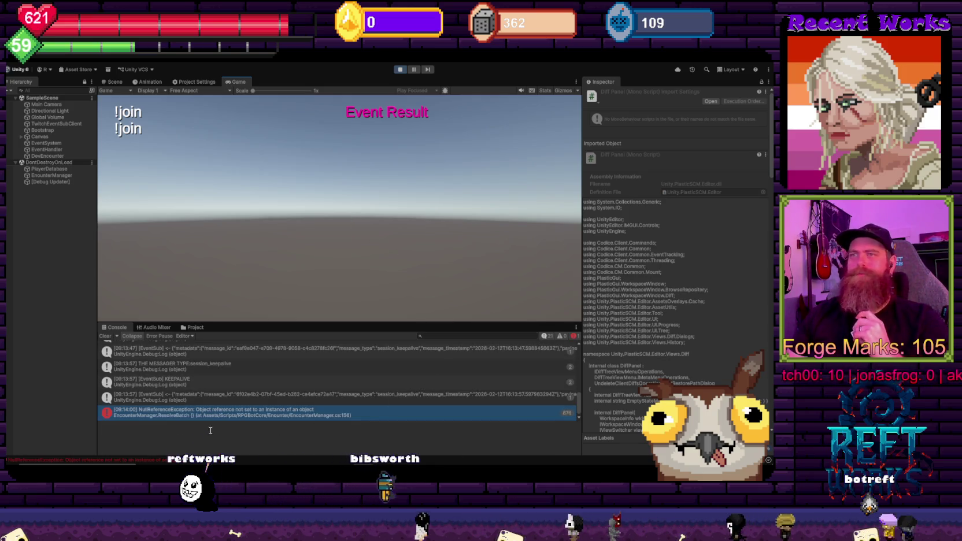
pyautogui.click(211, 413)
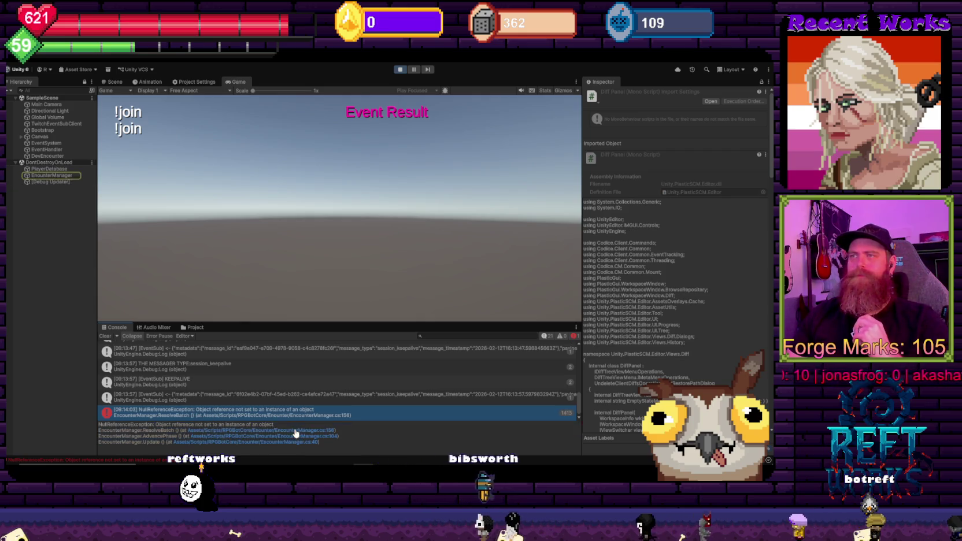
pyautogui.click(295, 433)
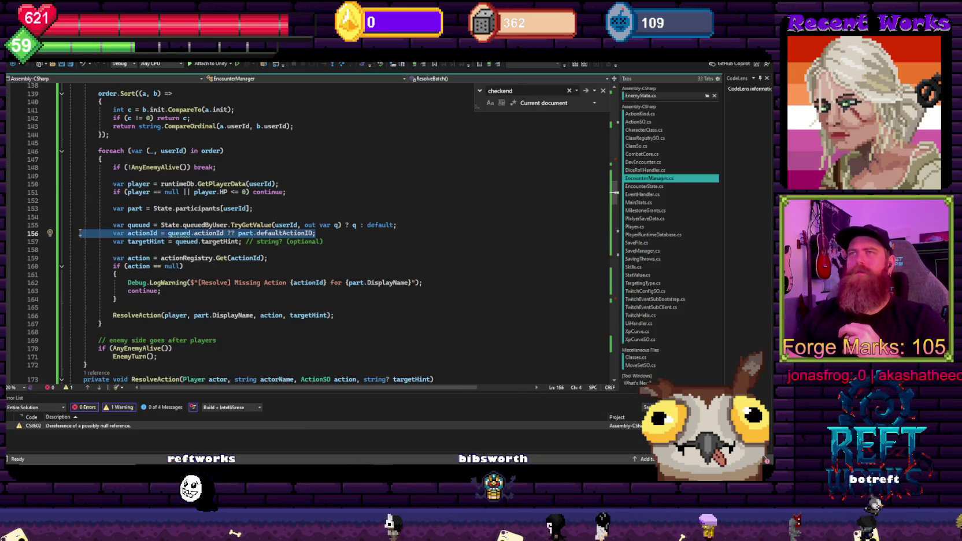
# Review the per-player loop in ResolveBatch and the helper methods below it
pyautogui.press('Down')
pyautogui.press('Down')
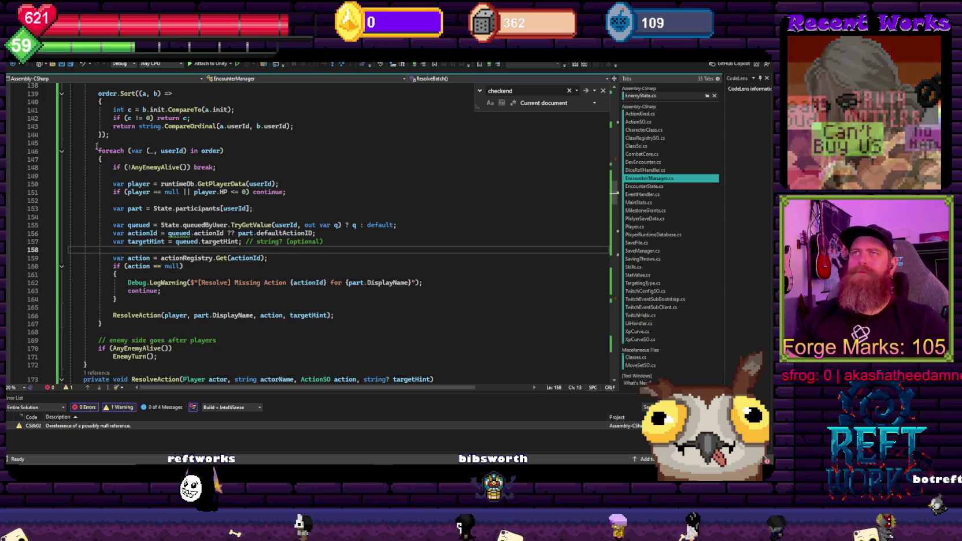
pyautogui.moveTo(69, 147); pyautogui.dragTo(104, 324)
pyautogui.click(329, 197)
pyautogui.scroll(5, 329, 197)
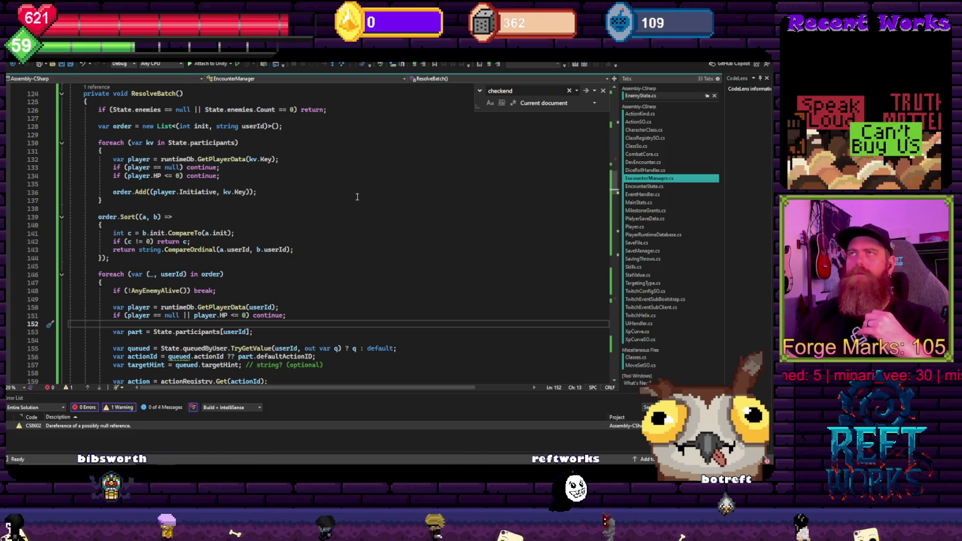
pyautogui.scroll(-9, 266, 262)
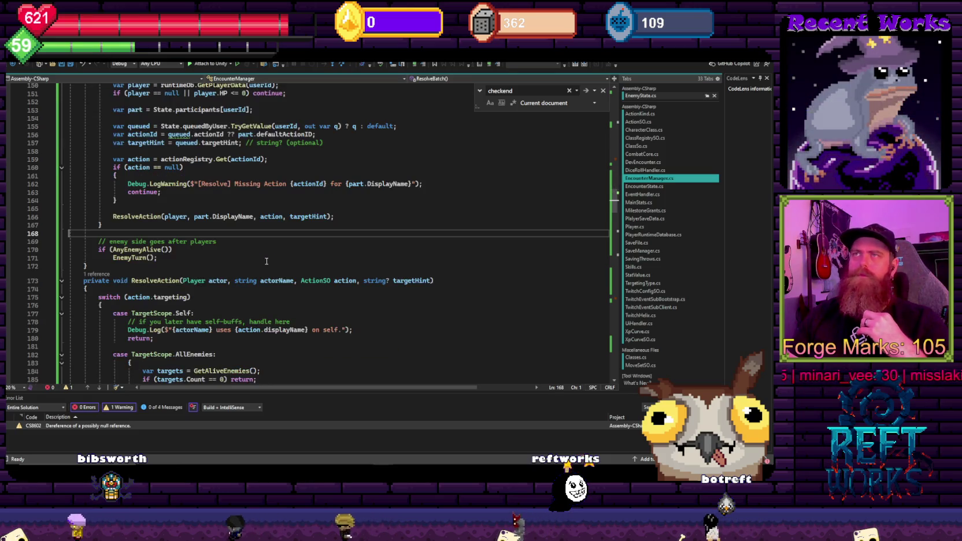
pyautogui.scroll(-20, 266, 261)
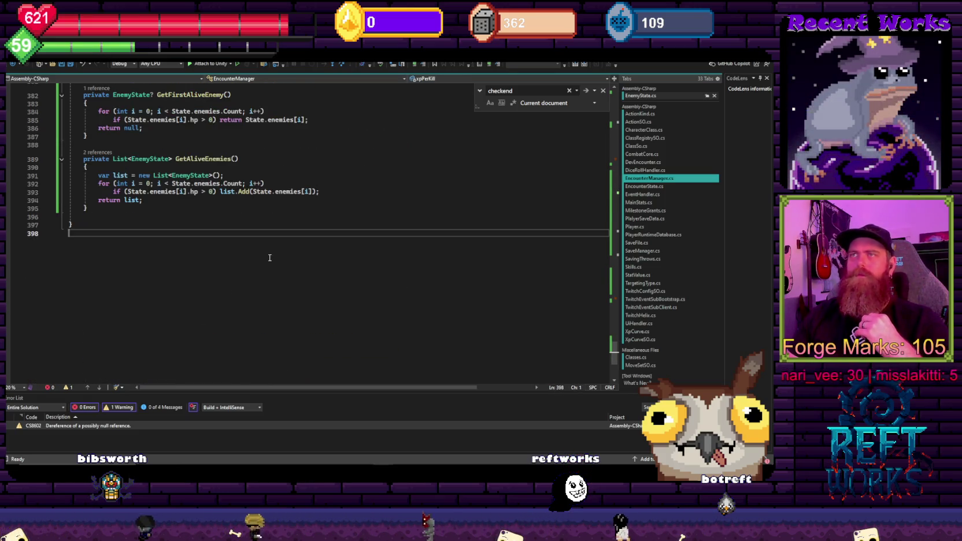
# Check the queued-action lookup and initiative comparison lines, then bring up EncounterState.cs
pyautogui.hotkey('ctrl', '-')
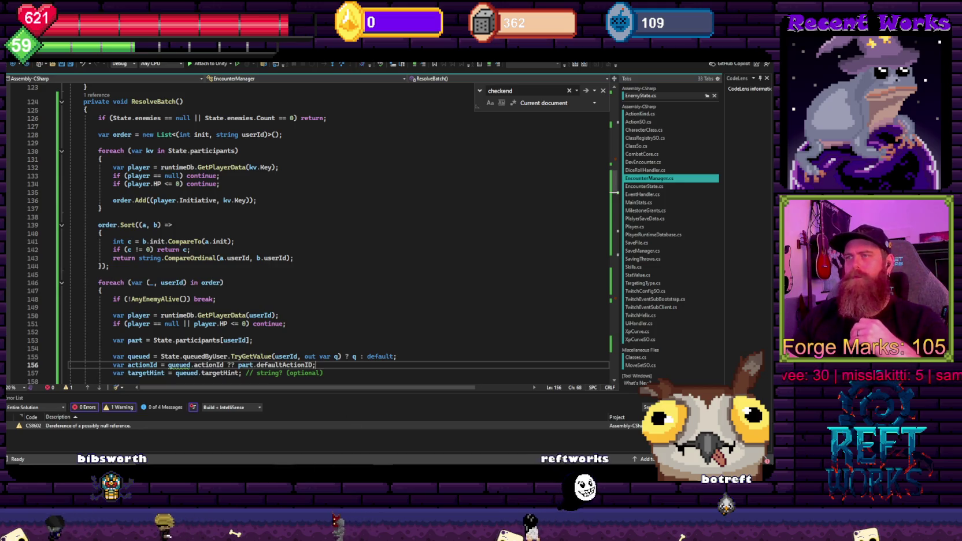
pyautogui.click(427, 242)
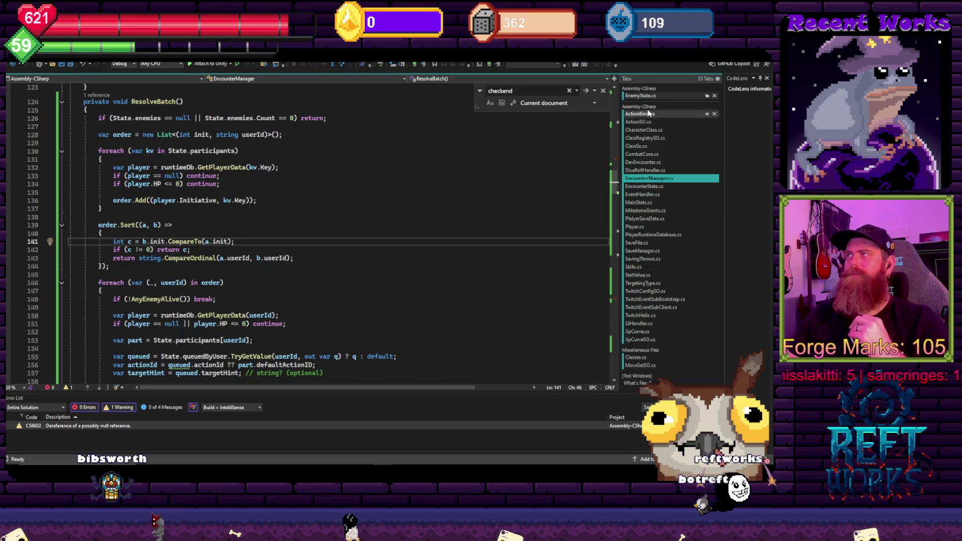
pyautogui.click(662, 188)
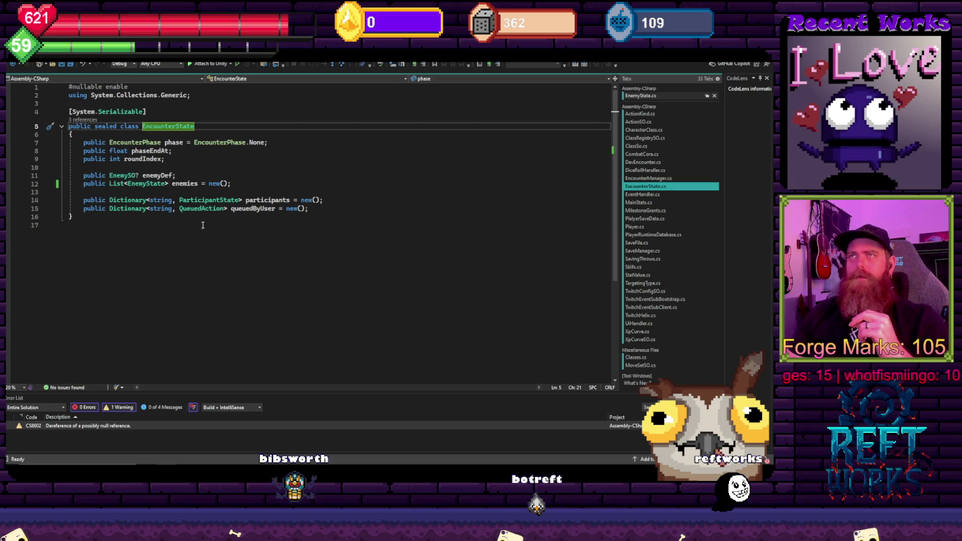
# Inspect the enemies list field in EncounterState, then return to EncounterManager.cs
pyautogui.click(195, 184)
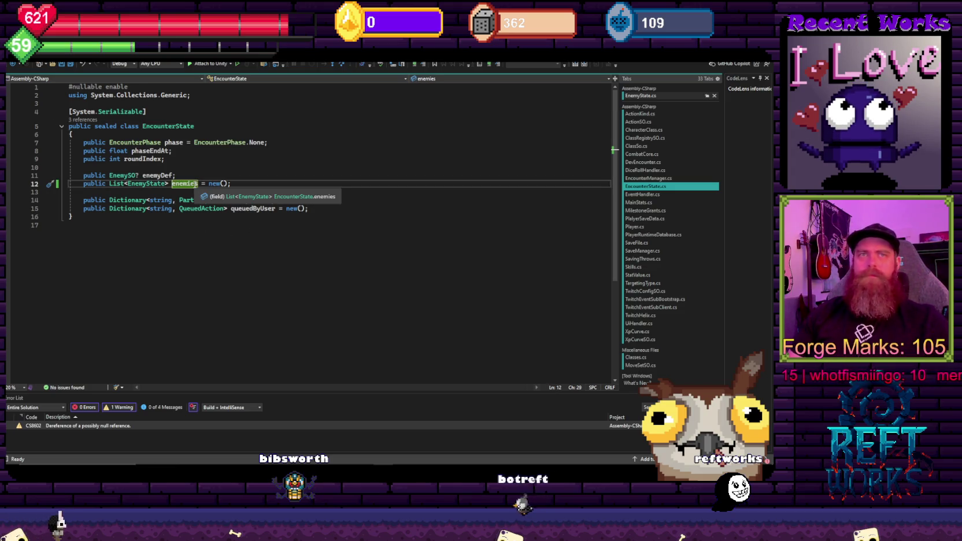
pyautogui.press('Left')
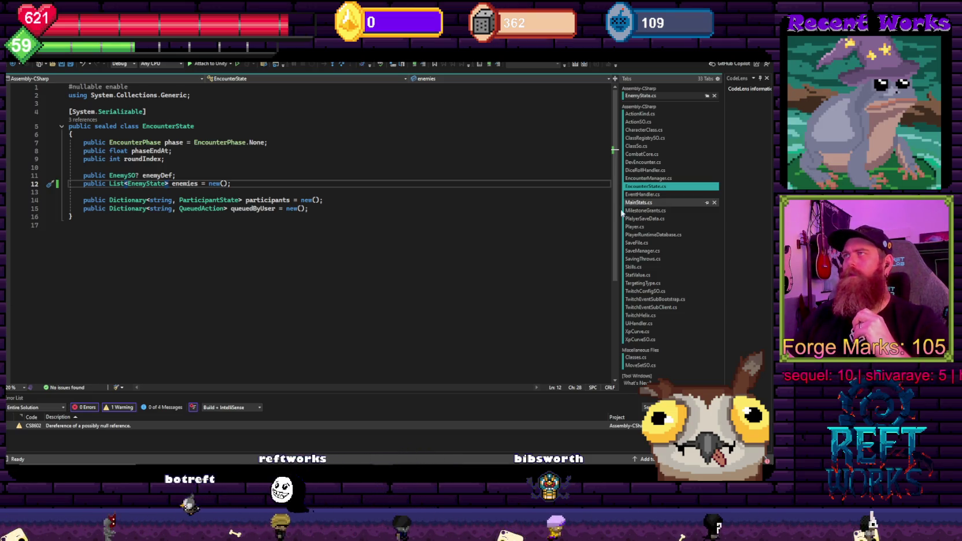
pyautogui.click(658, 183)
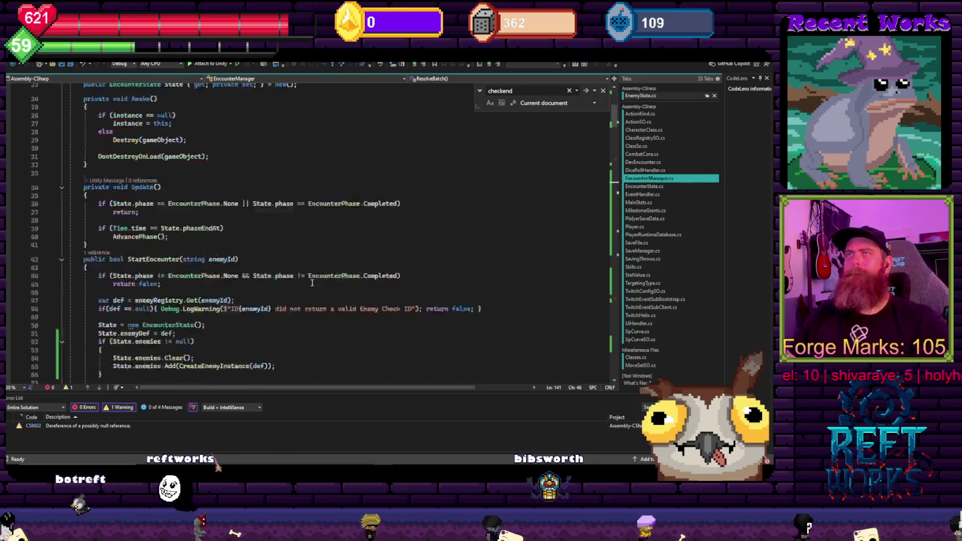
pyautogui.scroll(20, 291, 248)
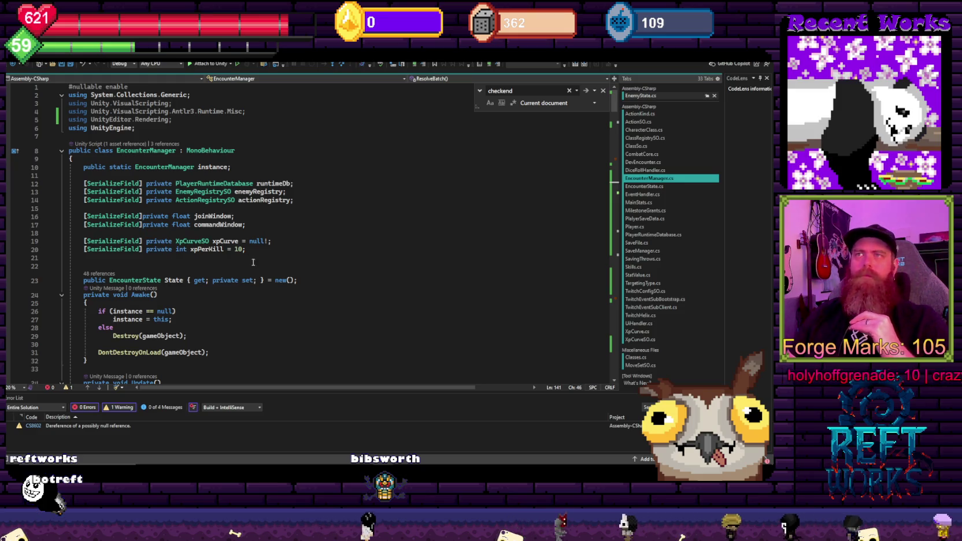
pyautogui.click(375, 257)
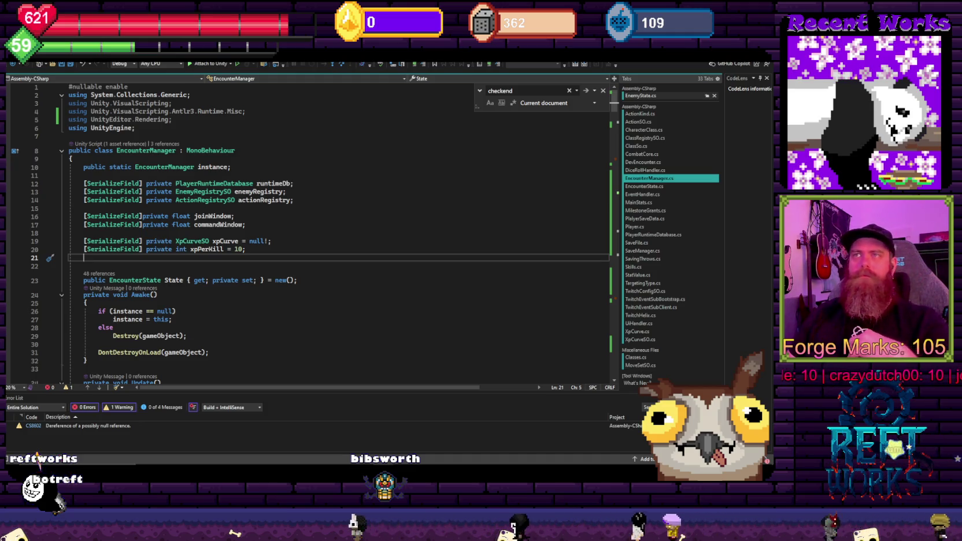
pyautogui.scroll(-15, 354, 234)
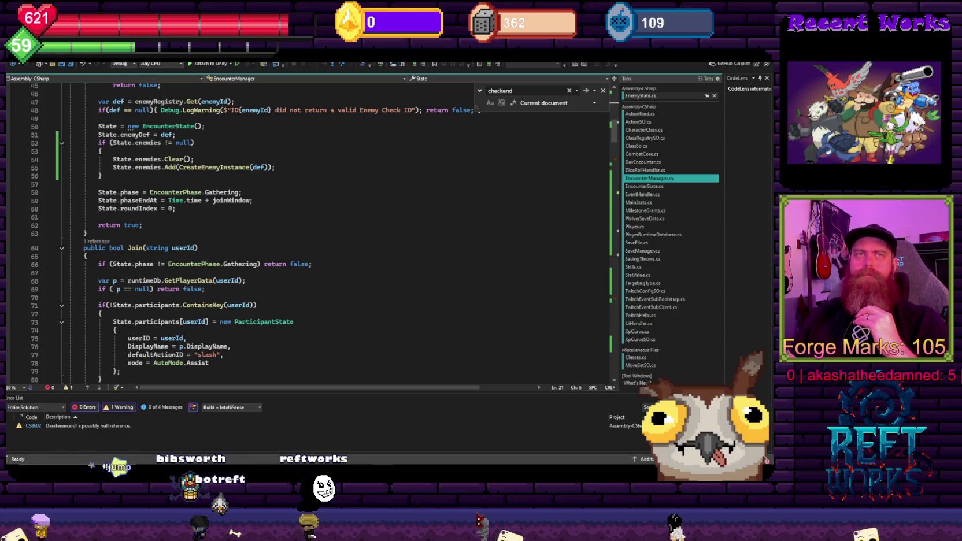
pyautogui.scroll(15, 292, 277)
pyautogui.scroll(-10, 292, 277)
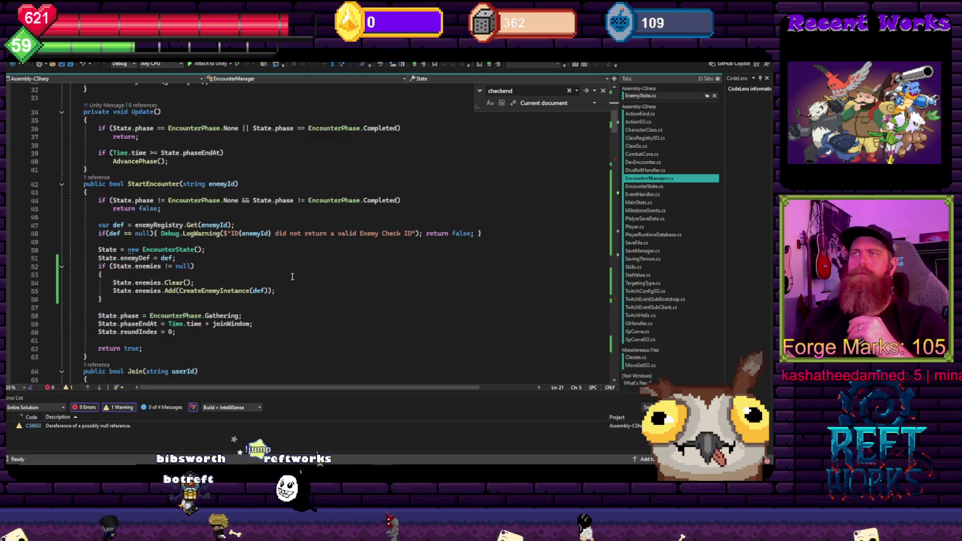
pyautogui.scroll(-3, 292, 277)
pyautogui.scroll(-1, 236, 278)
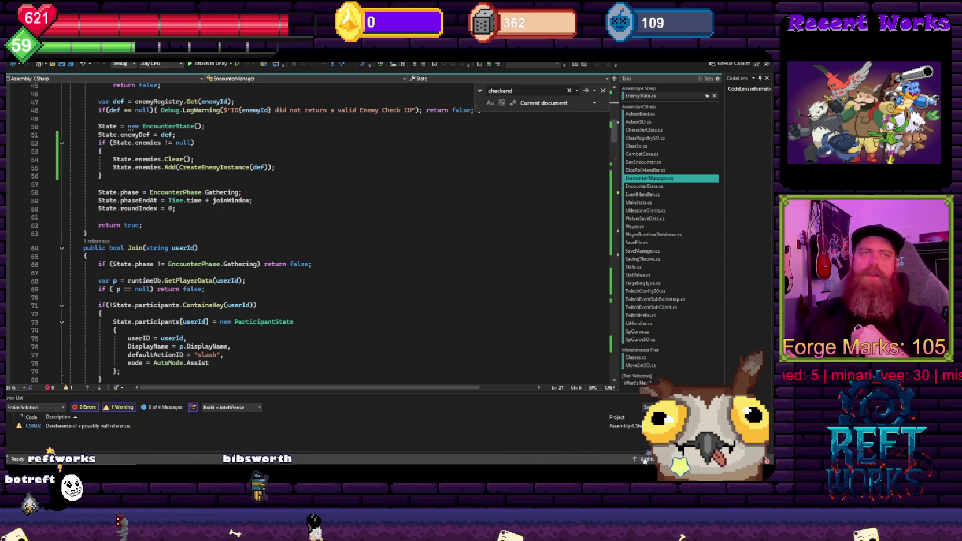
pyautogui.click(354, 233)
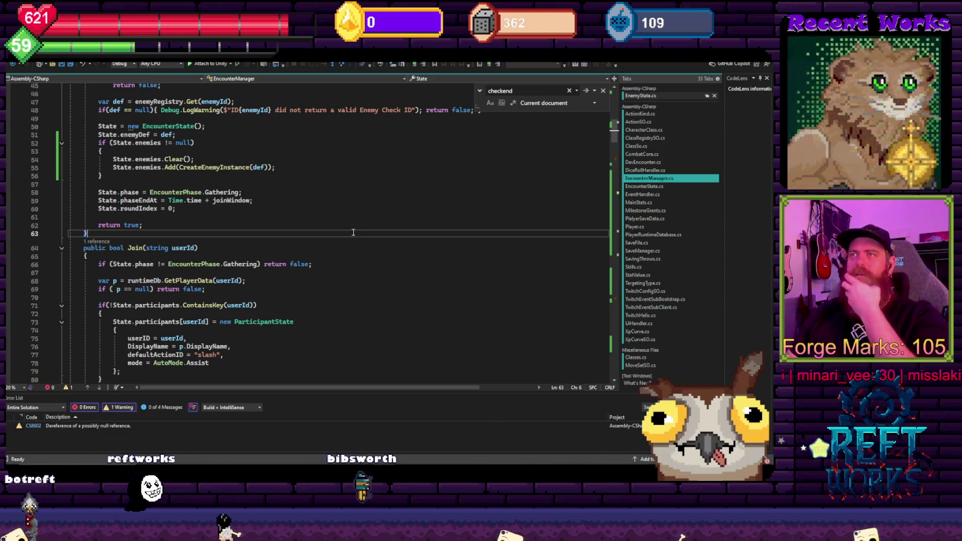
pyautogui.scroll(-15, 294, 191)
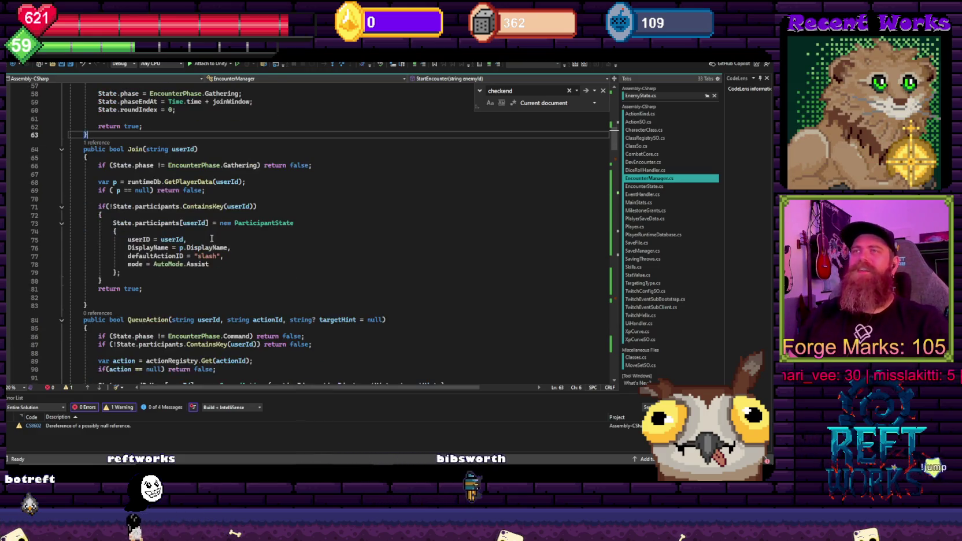
pyautogui.scroll(-2, 201, 247)
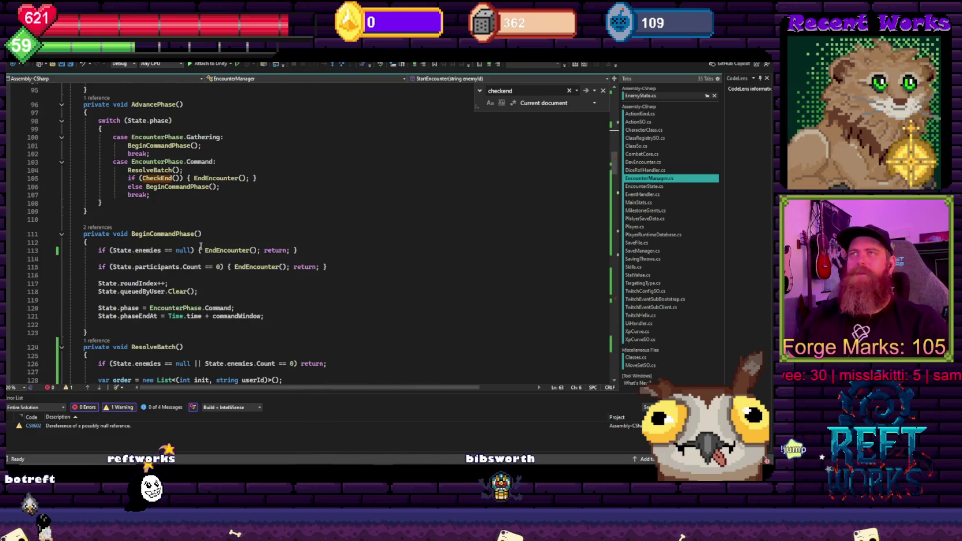
pyautogui.scroll(-7, 204, 256)
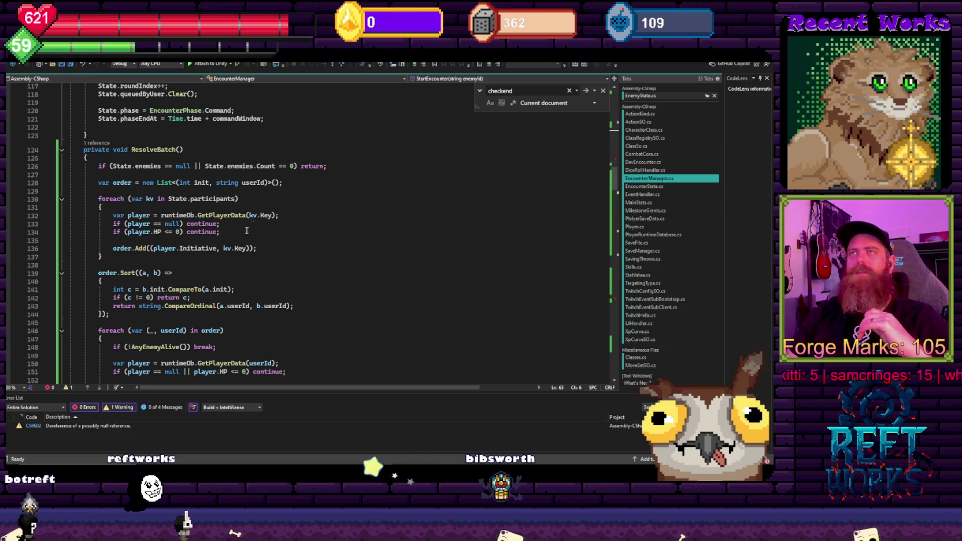
pyautogui.scroll(-13, 247, 230)
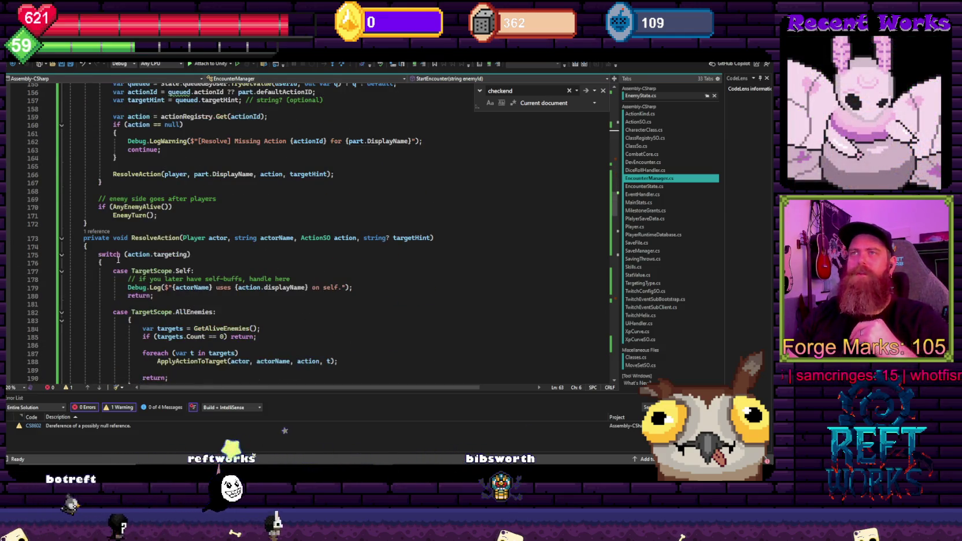
pyautogui.scroll(-20, 123, 237)
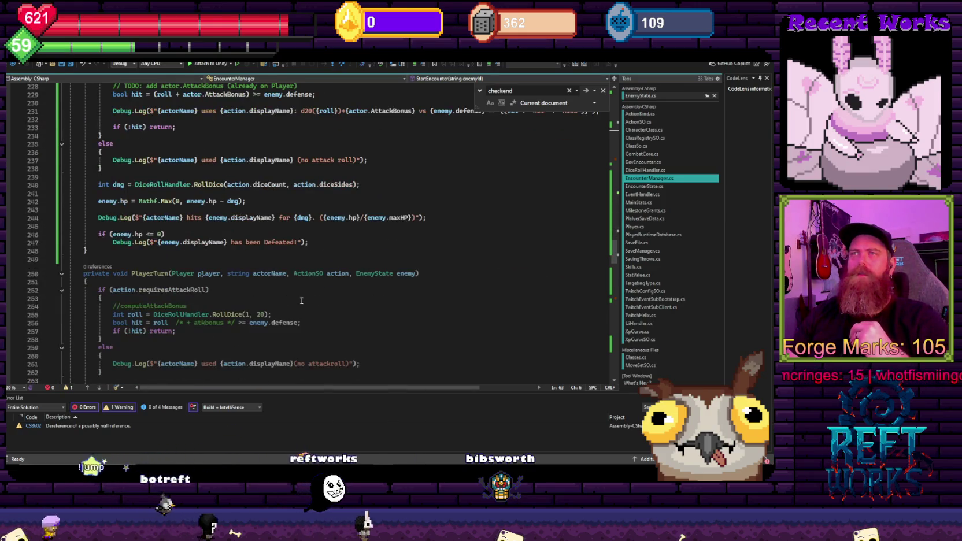
pyautogui.scroll(-3, 302, 303)
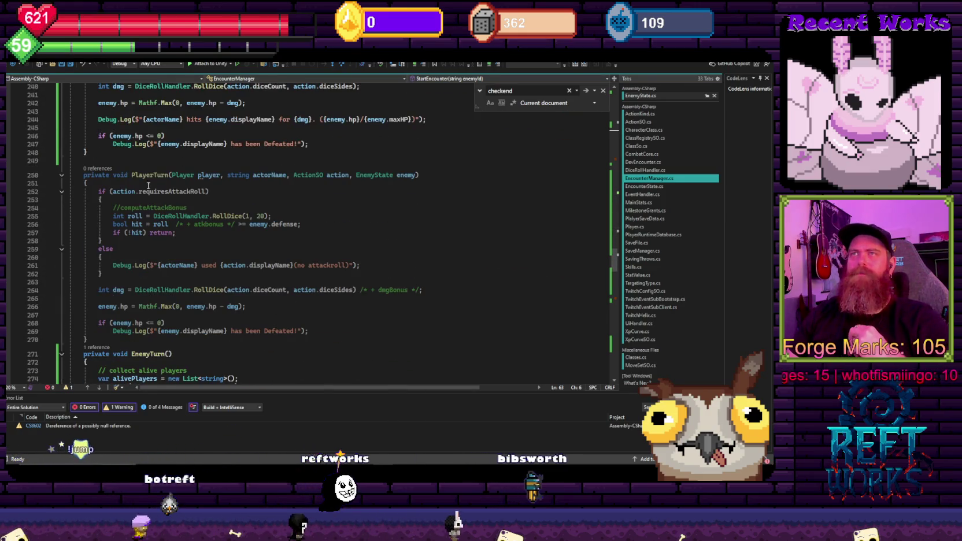
pyautogui.click(96, 161)
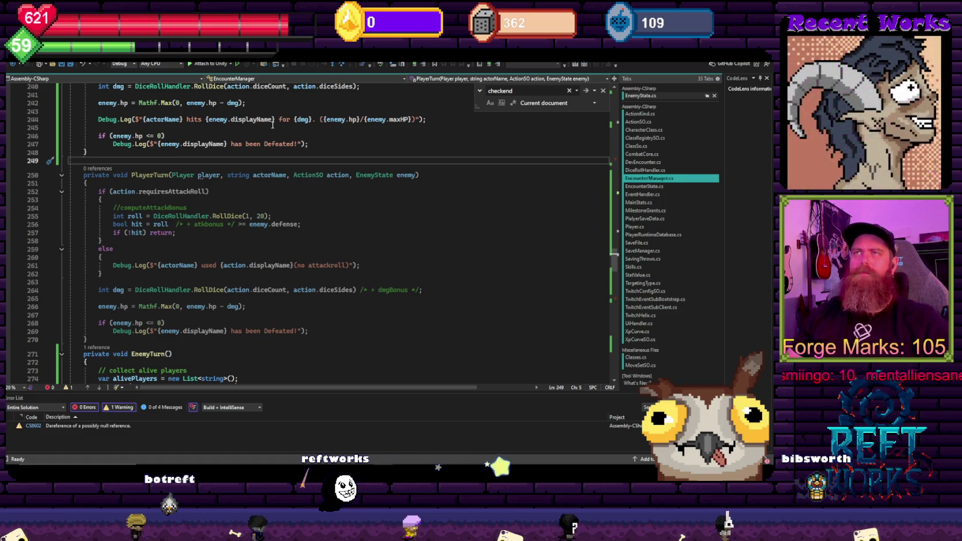
pyautogui.scroll(-20, 270, 141)
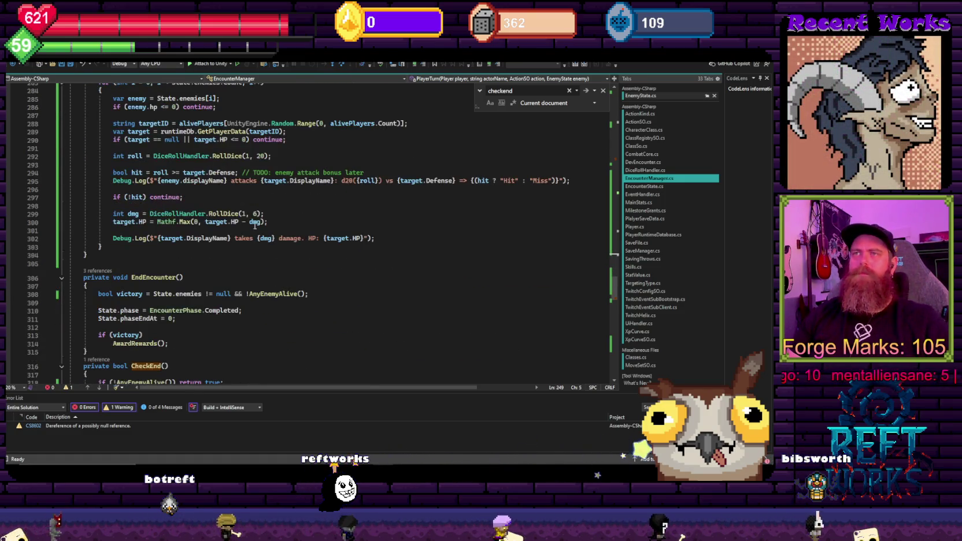
pyautogui.scroll(-5, 249, 230)
pyautogui.scroll(20, 248, 231)
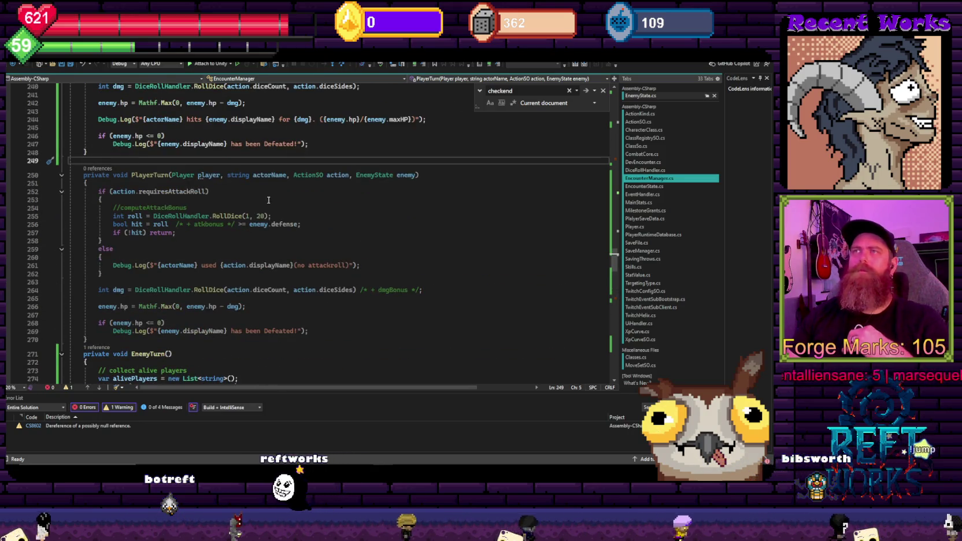
pyautogui.scroll(9, 329, 266)
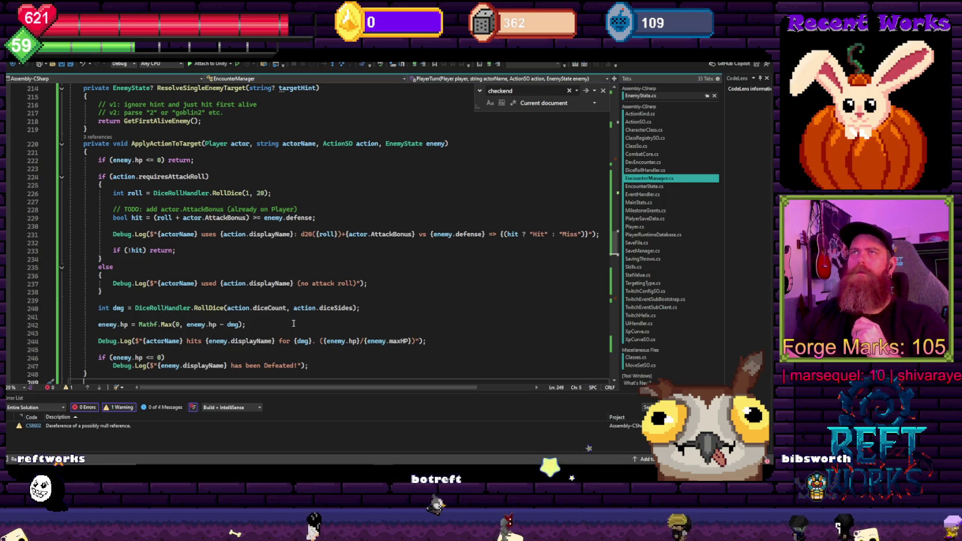
pyautogui.scroll(-19, 213, 279)
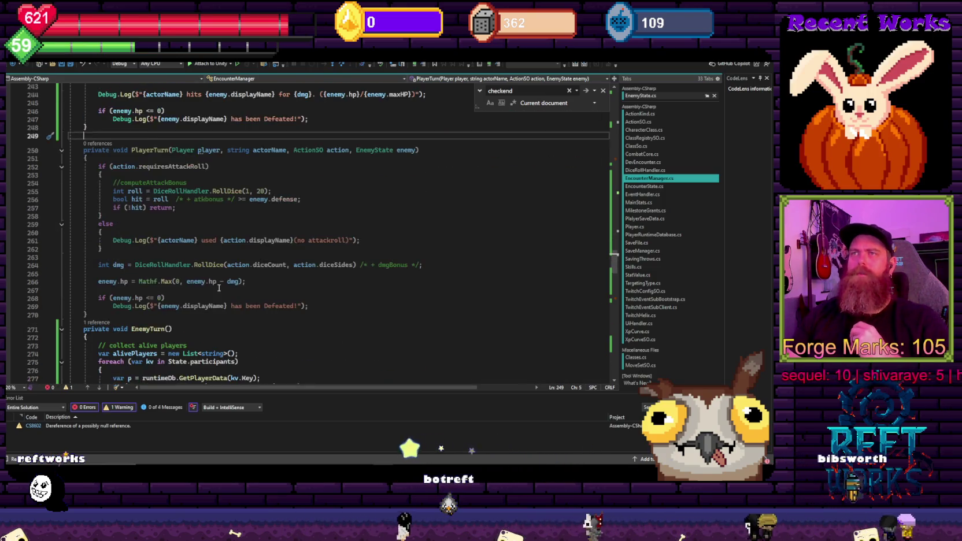
pyautogui.scroll(-6, 215, 295)
# Declare a new private void EnsureStateCollections() method with an empty body on line 305
pyautogui.click(128, 215)
pyautogui.write('p')
pyautogui.press('BackSpace')
pyautogui.write('p')
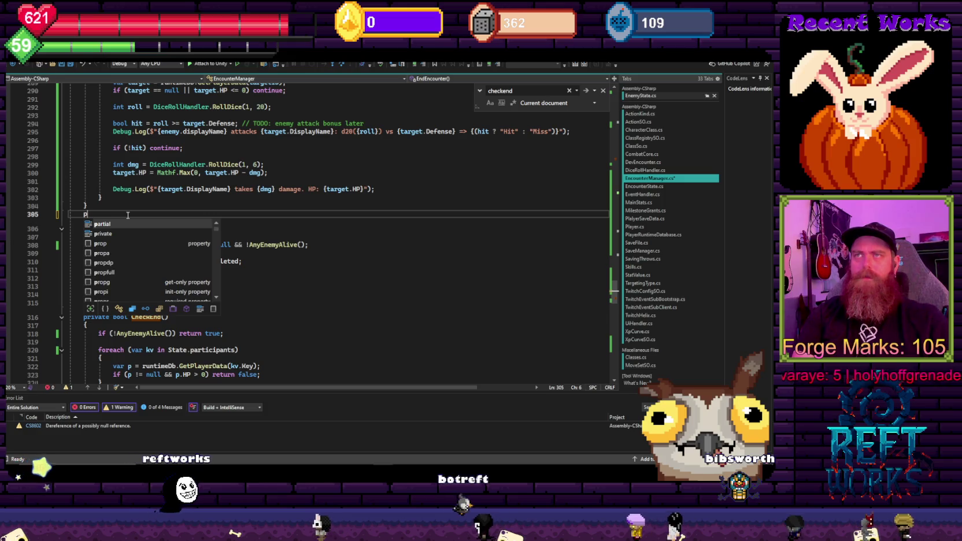
pyautogui.write('ri')
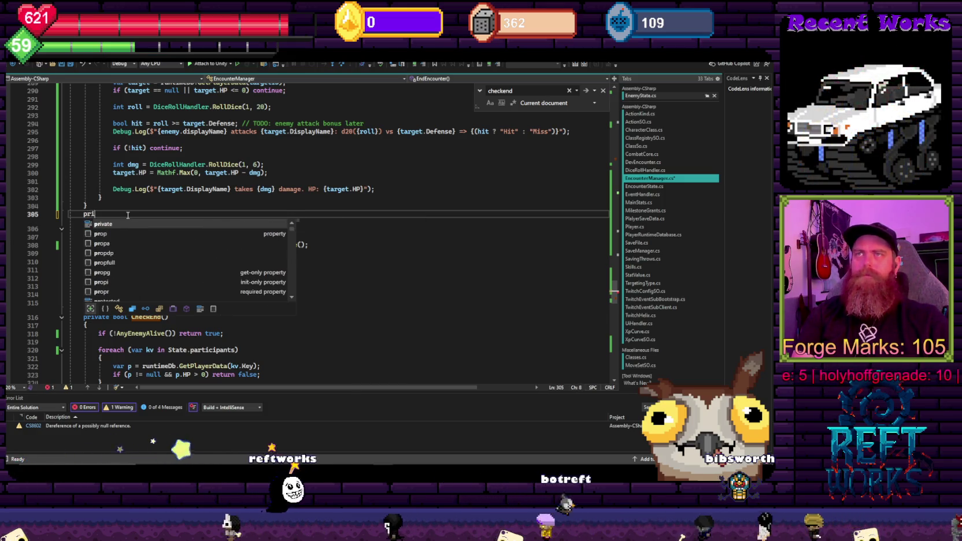
pyautogui.write('vate void Ensure')
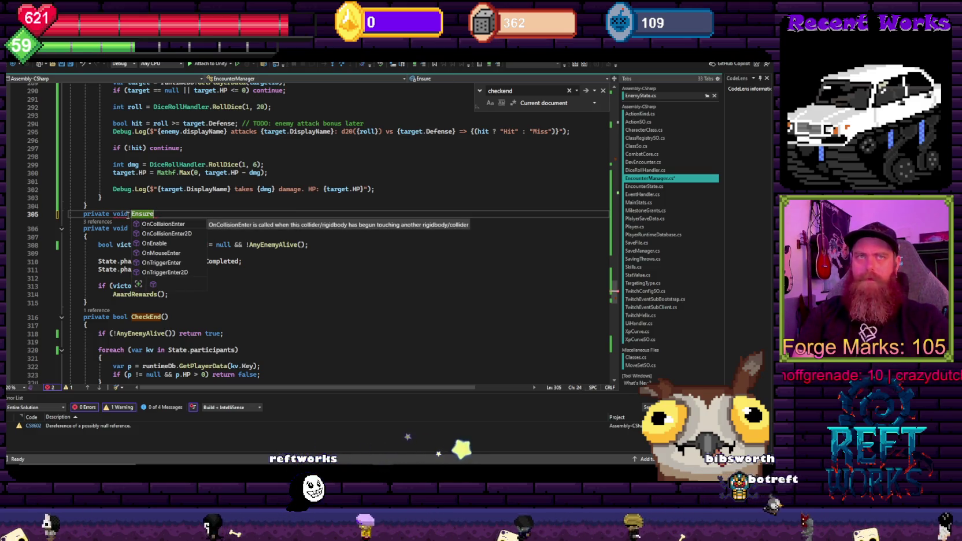
pyautogui.write('State')
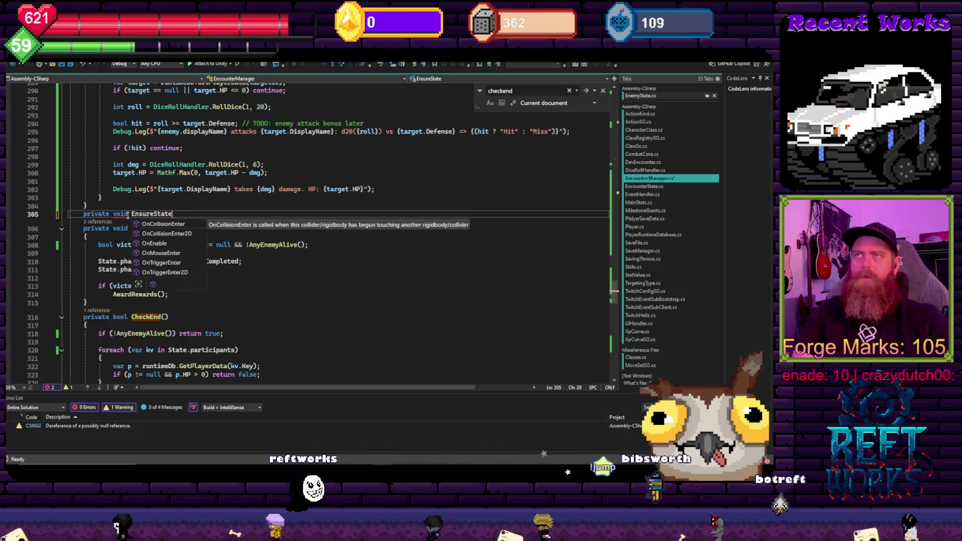
pyautogui.write('Collections()')
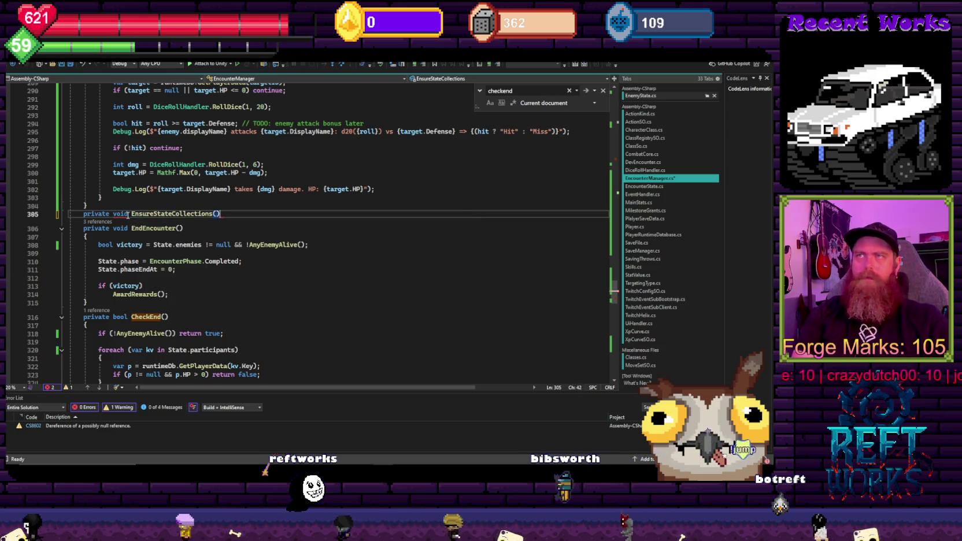
pyautogui.press('Return')
pyautogui.write('{')
pyautogui.press('Return')
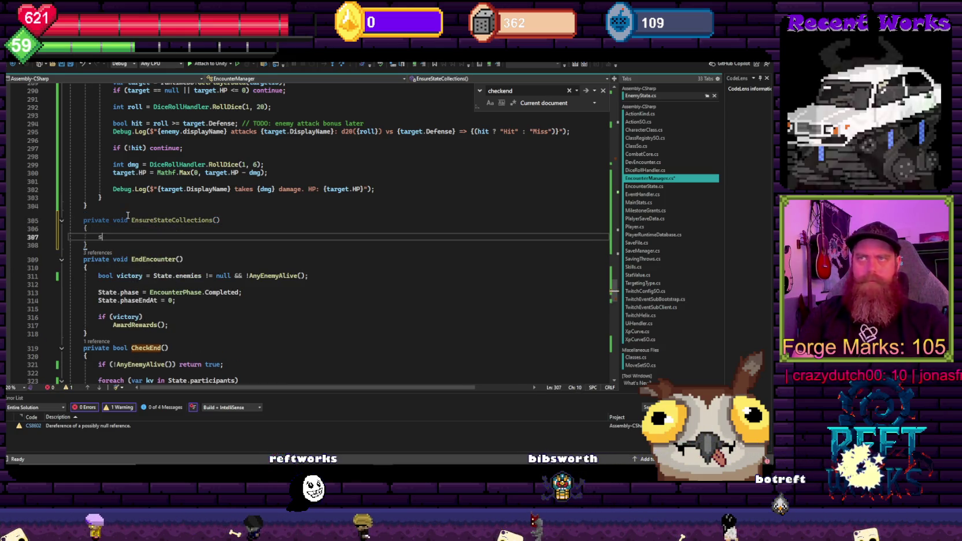
# Add initializations for State.enemies as List<EnemyState> and State.participants as Dictionary<string, ParticipantState>
pyautogui.write('State.enem')
pyautogui.press('Tab')
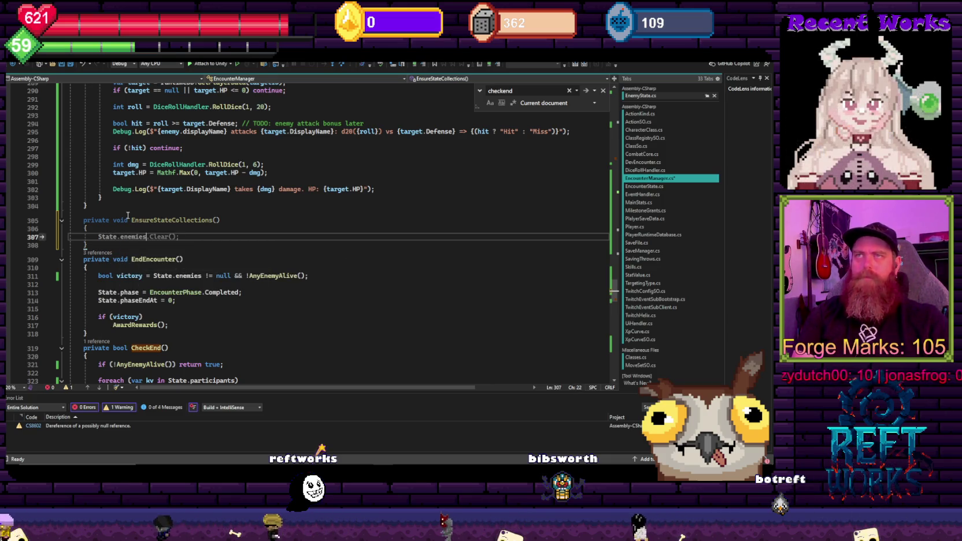
pyautogui.write('? = new')
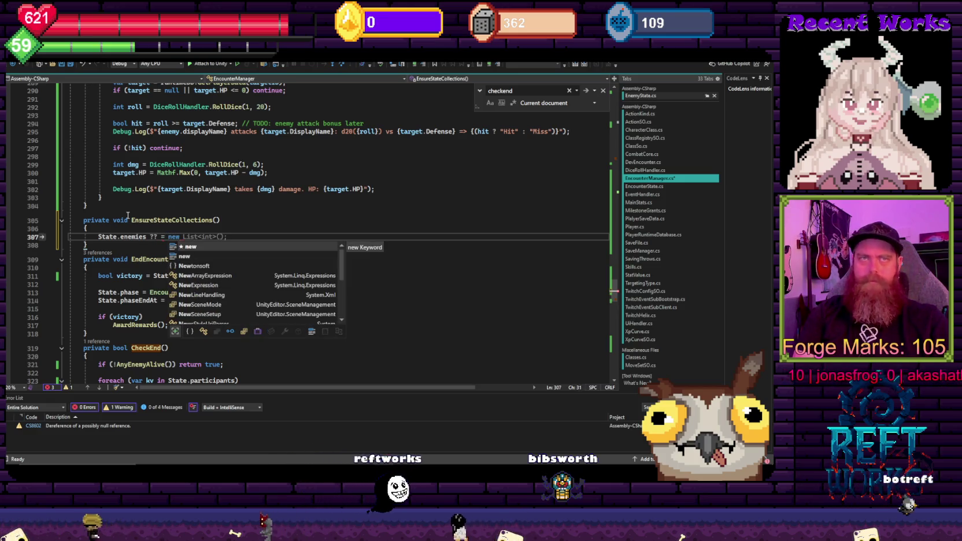
pyautogui.write(' List<')
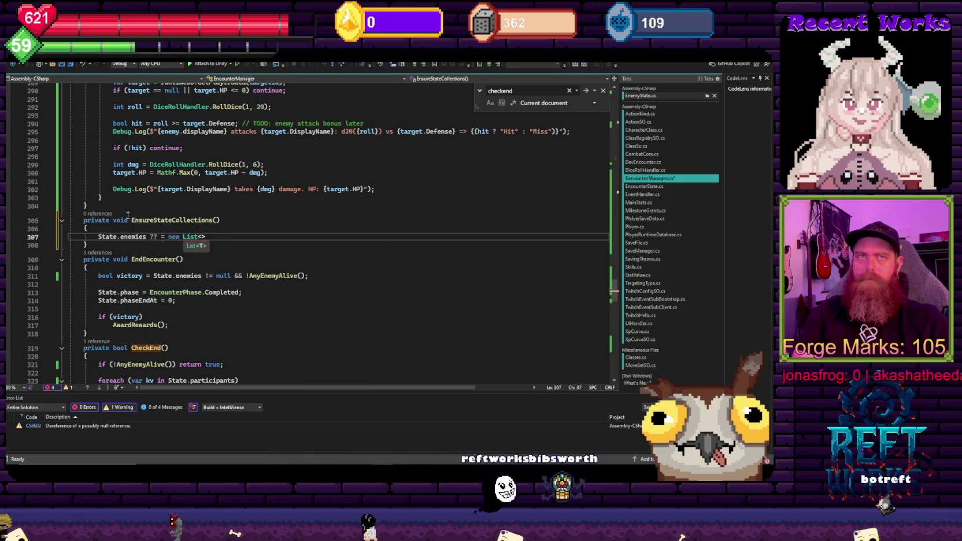
pyautogui.write('enemyst')
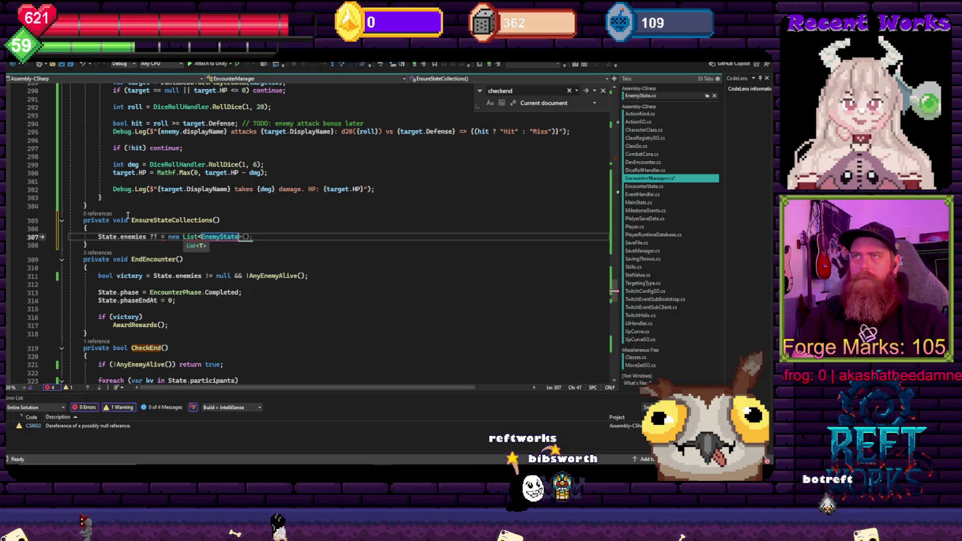
pyautogui.press('Tab')
pyautogui.press('Return')
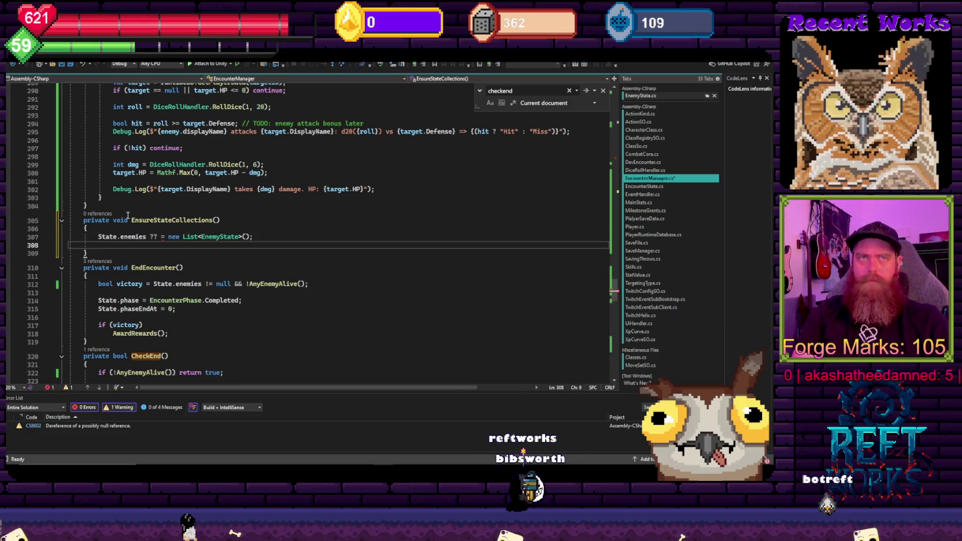
pyautogui.write('State.participants')
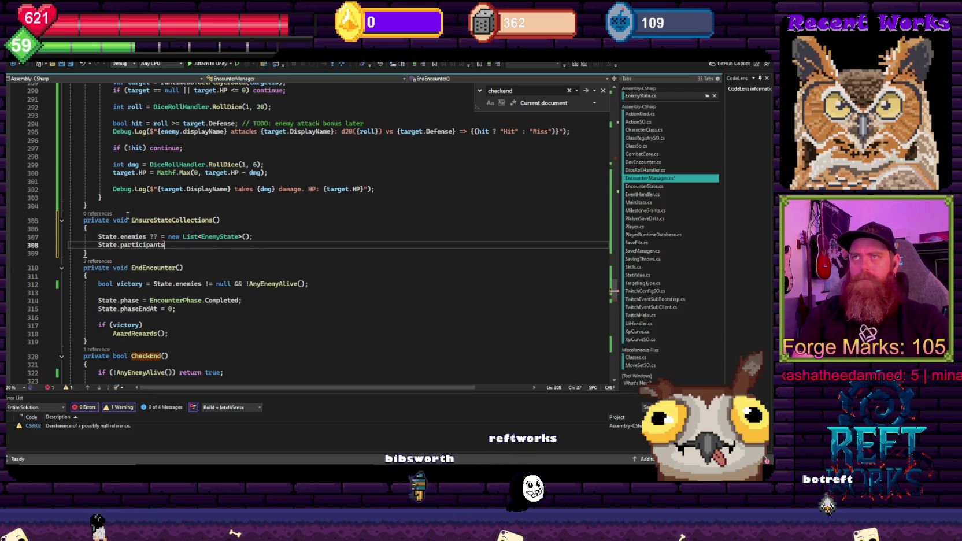
pyautogui.write('?? = new ')
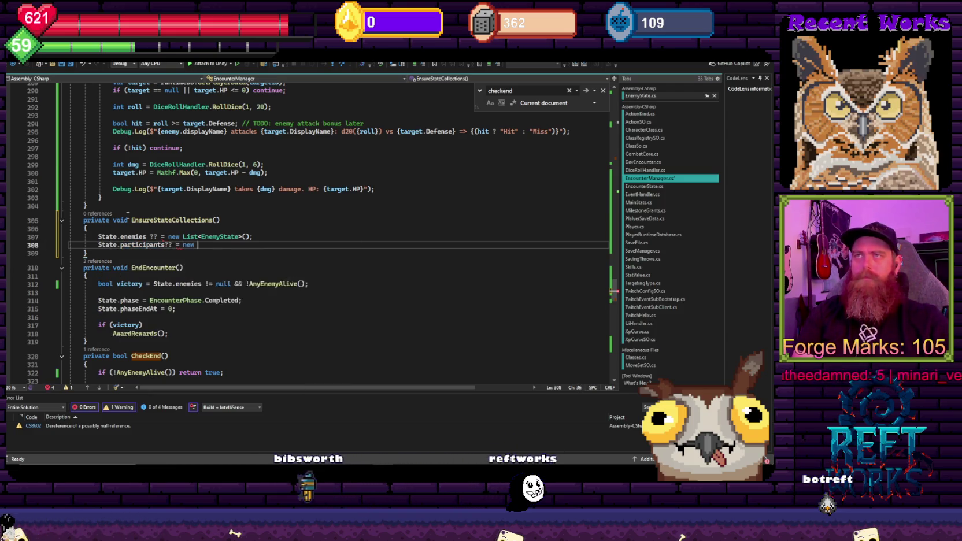
pyautogui.write('<')
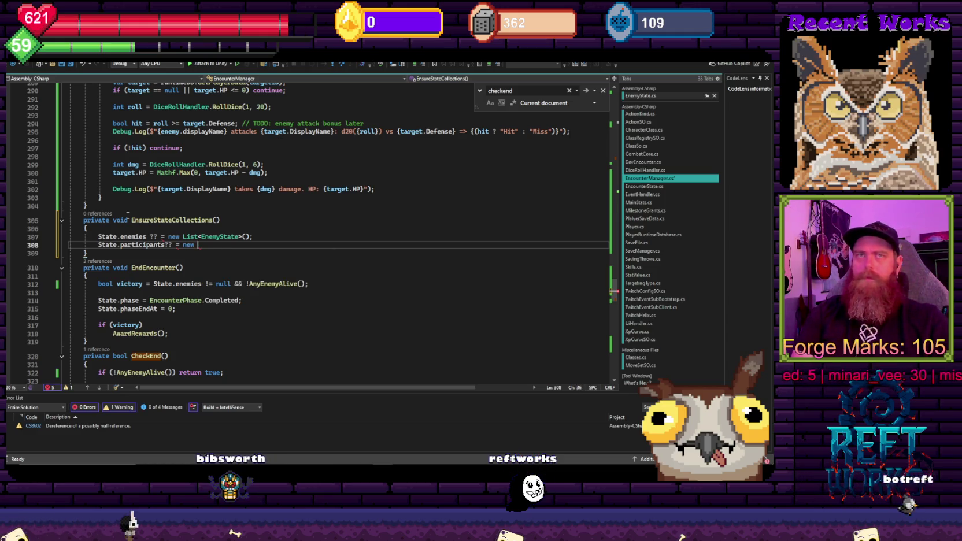
pyautogui.write('Dictionary<string, >')
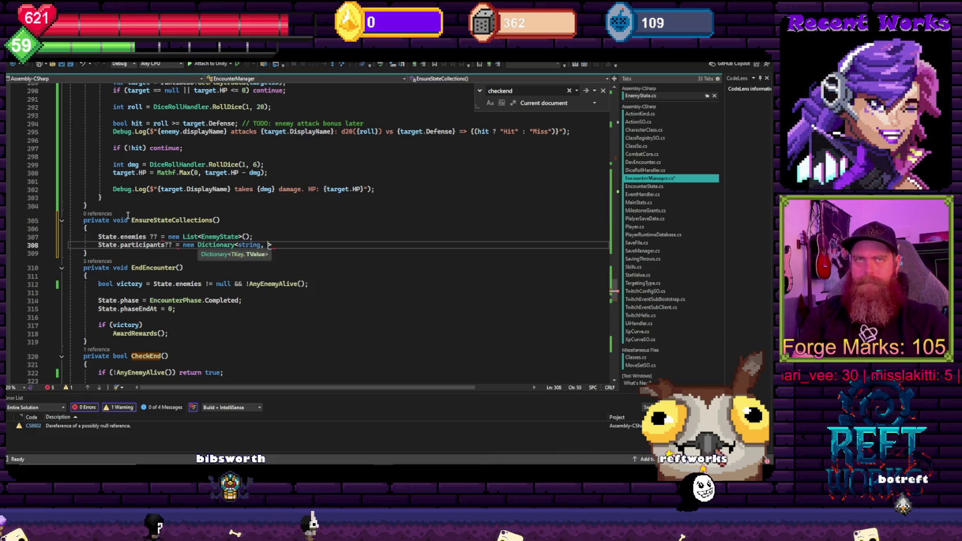
pyautogui.write('par')
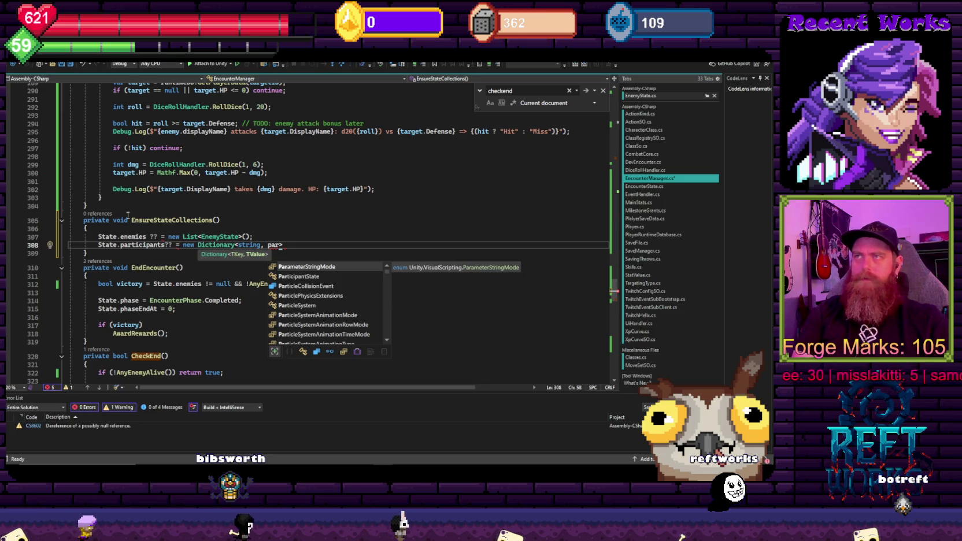
pyautogui.press('Down')
pyautogui.press('Tab')
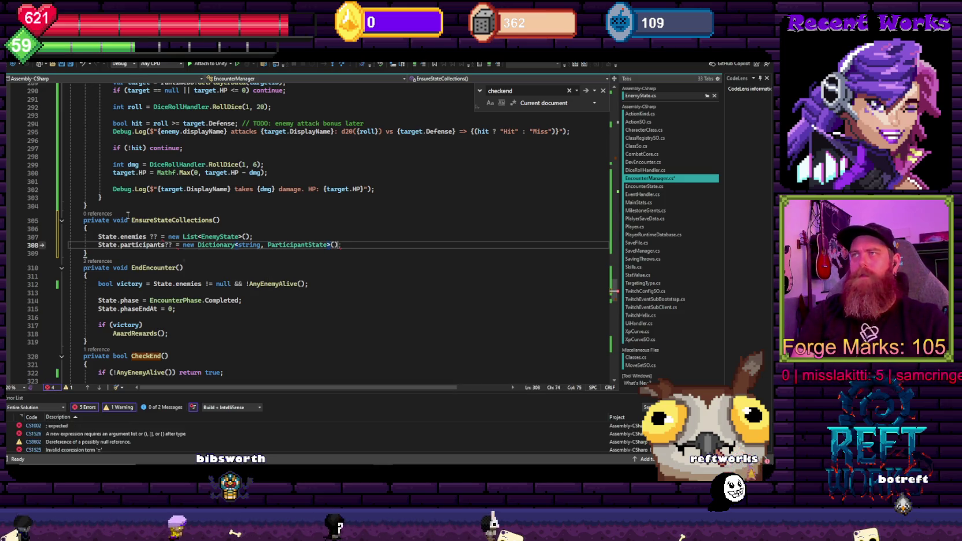
pyautogui.write(';')
pyautogui.press('Return')
pyautogui.write('stat')
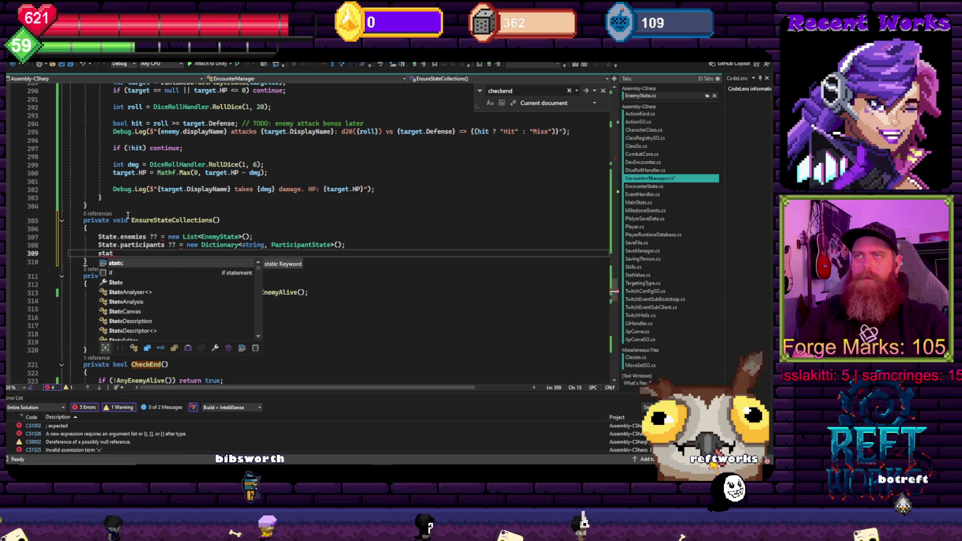
pyautogui.write('ic.')
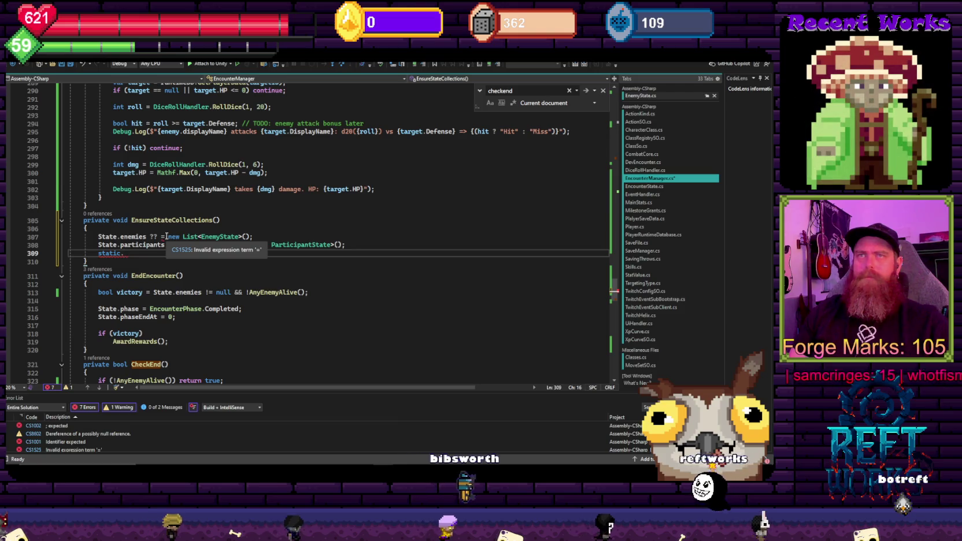
# Join the spaced '? =' operators into ??= on the enemies and participants lines
pyautogui.click(159, 236)
pyautogui.press('Right')
pyautogui.press('Delete')
pyautogui.press('Down')
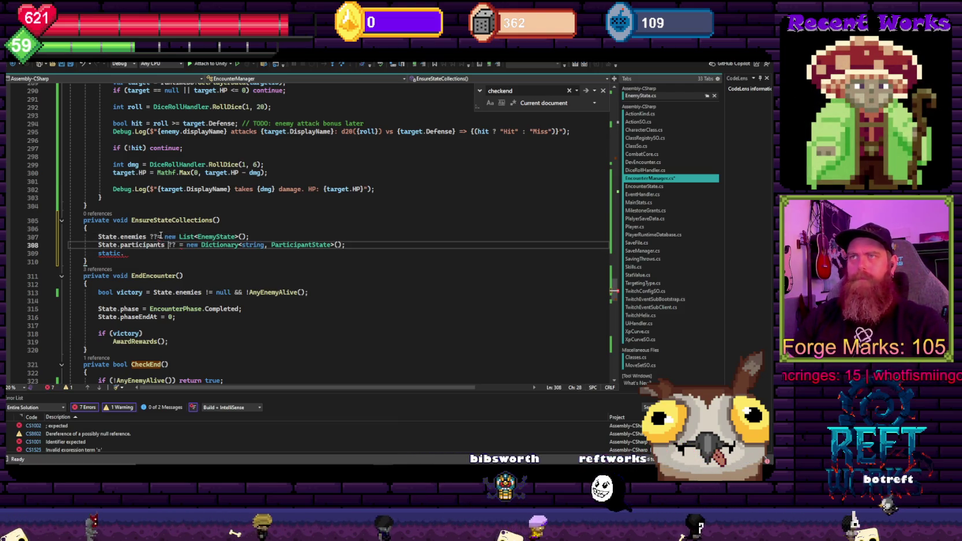
pyautogui.press('Delete')
pyautogui.press('Down')
pyautogui.press('BackSpace')
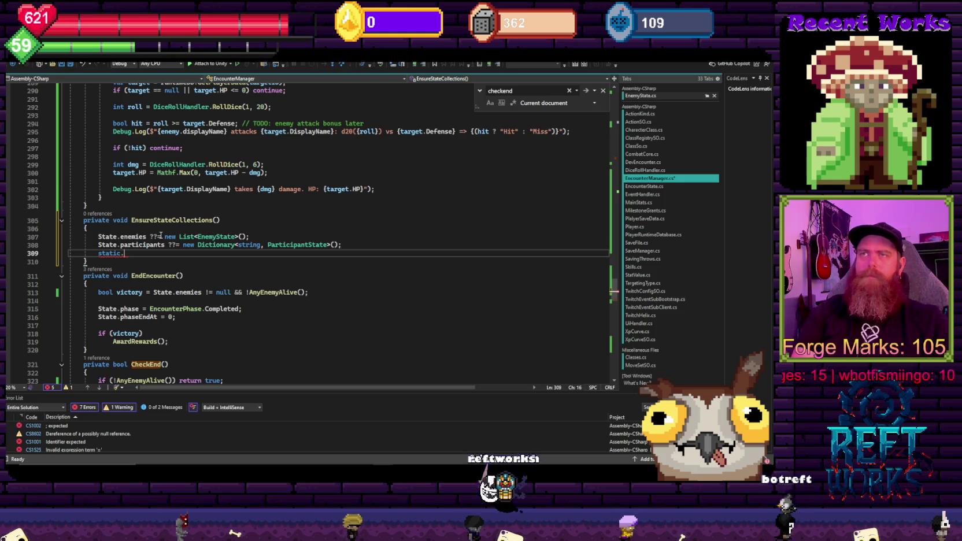
# Add State.queuedByUser ??= new Dictionary<string, QueuedAction>(); and save EncounterManager
pyautogui.hotkey('ctrl', 'BackSpace')
pyautogui.write('State.')
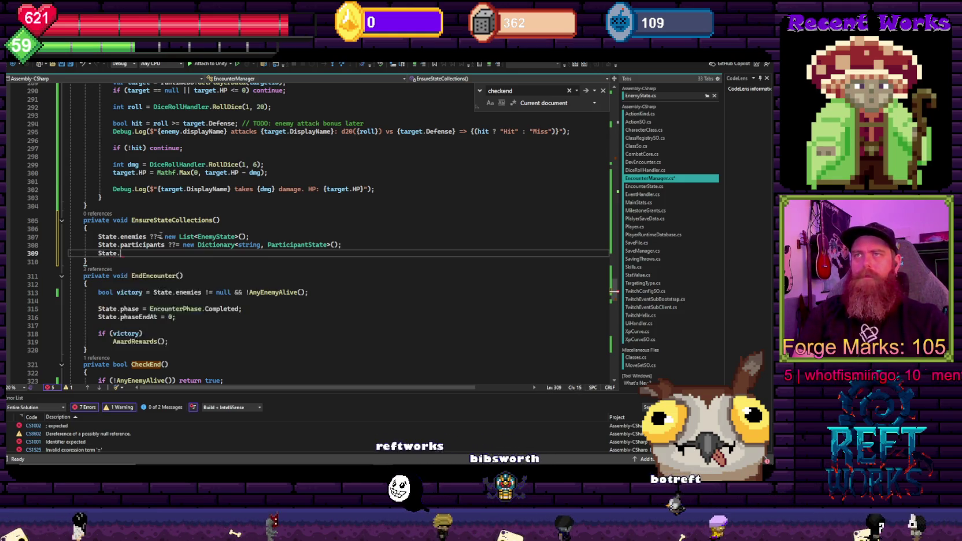
pyautogui.write('q')
pyautogui.press('Tab')
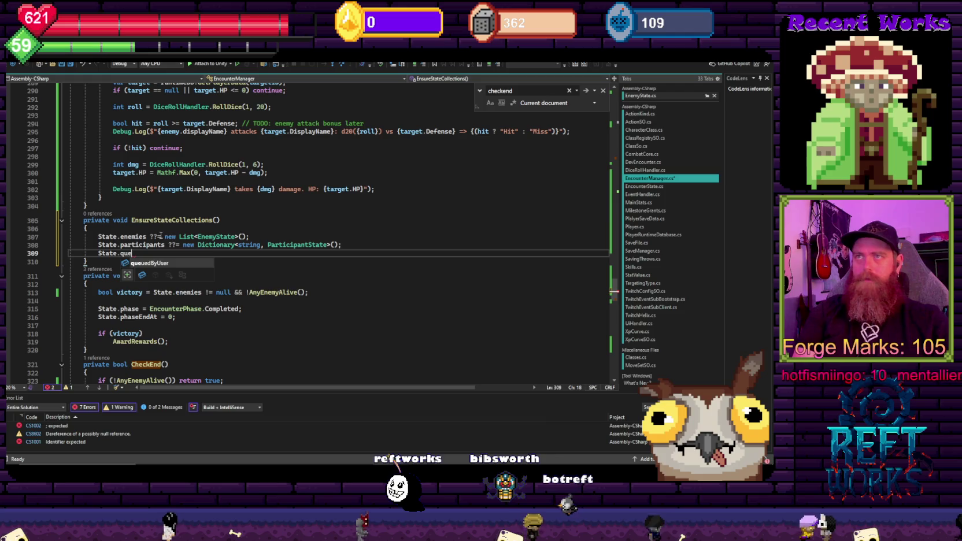
pyautogui.write('??= new Dict')
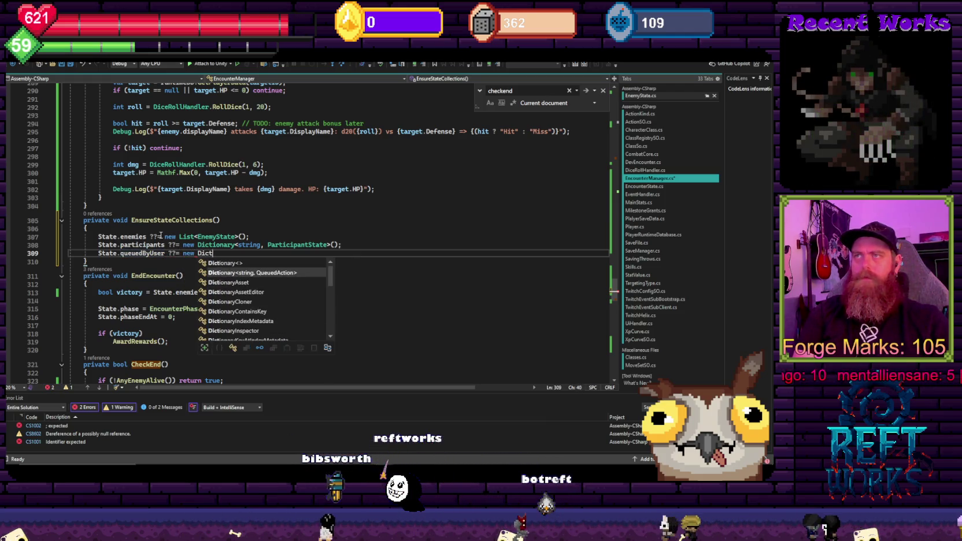
pyautogui.press('Tab')
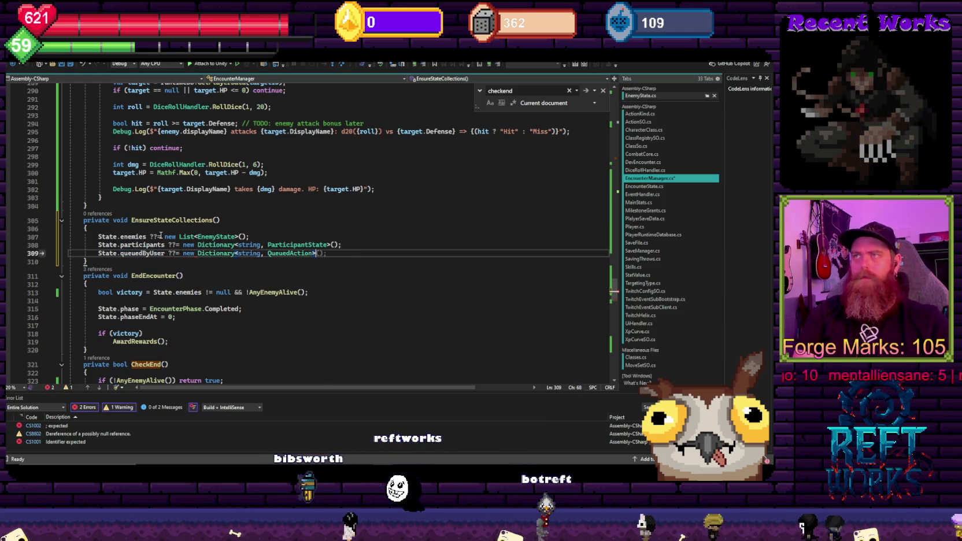
pyautogui.press('Tab')
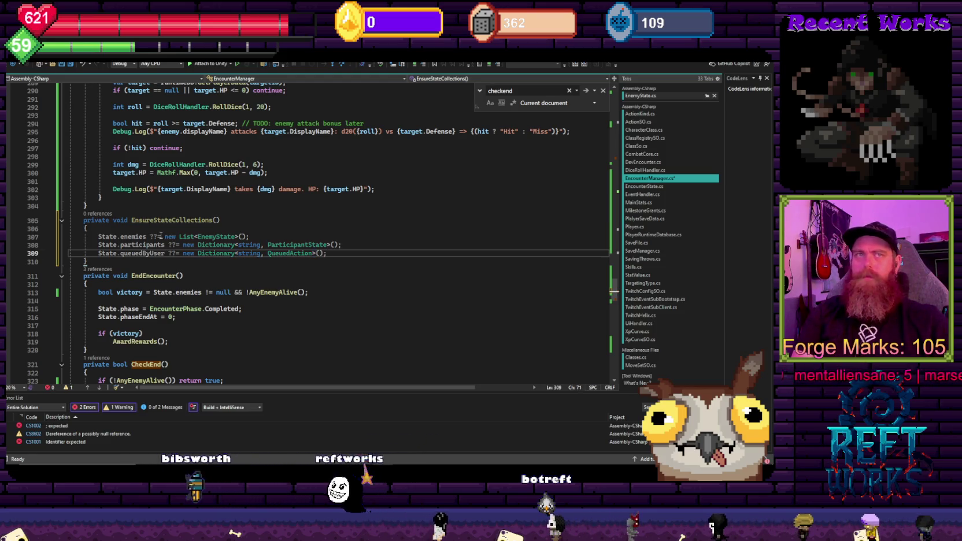
pyautogui.hotkey('ctrl', 's')
pyautogui.doubleClick(196, 222)
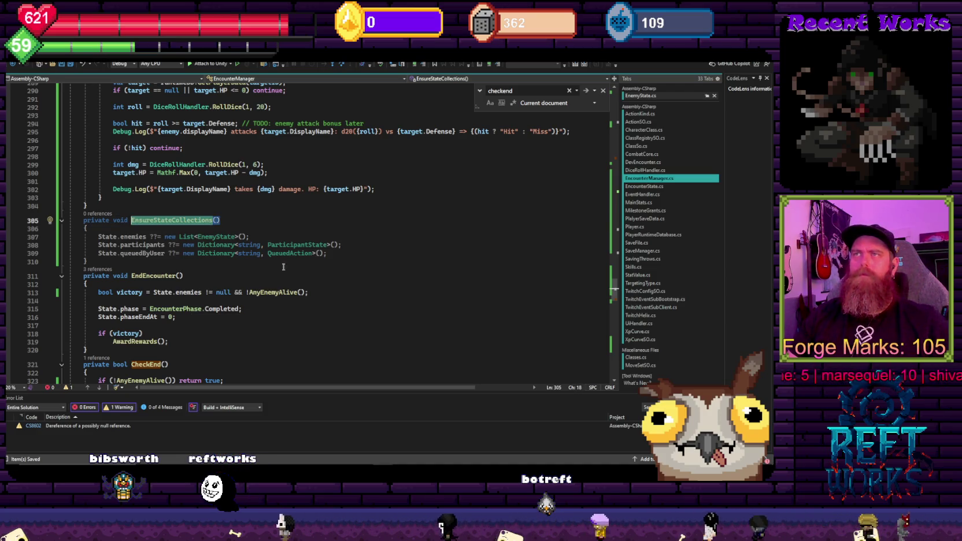
# Insert an EnsureStateCollections(); call at the start of ResolveBatch
pyautogui.scroll(6, 311, 299)
pyautogui.click(313, 172)
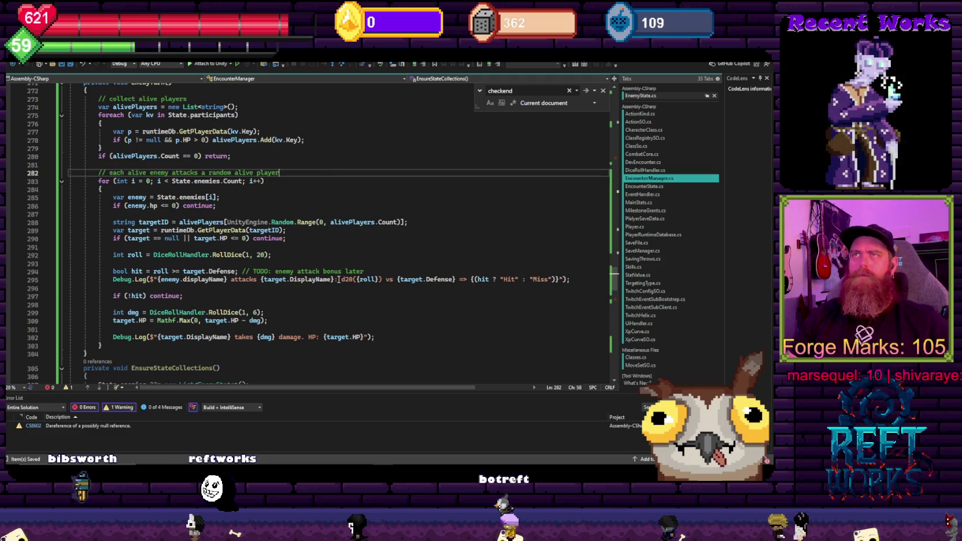
pyautogui.scroll(-3, 343, 316)
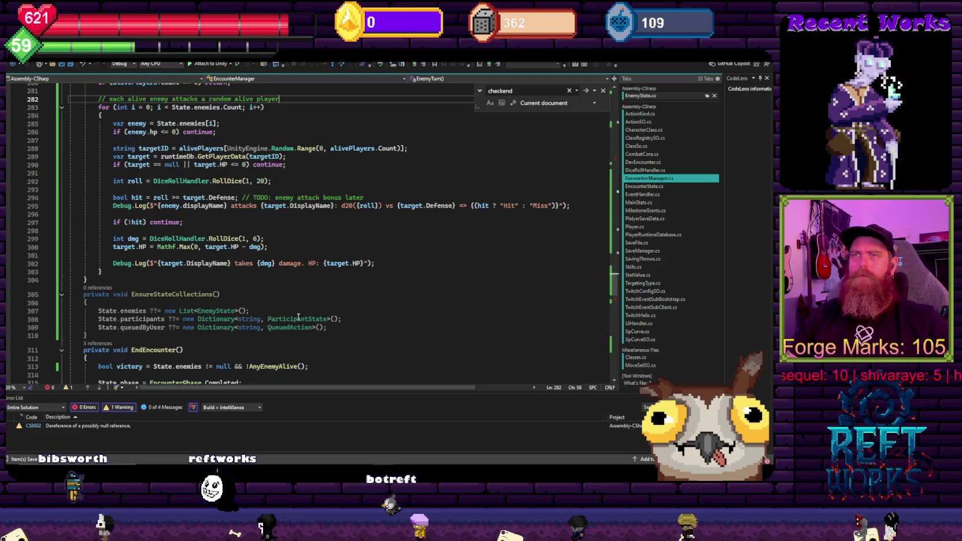
pyautogui.doubleClick(102, 426)
pyautogui.scroll(7, 232, 280)
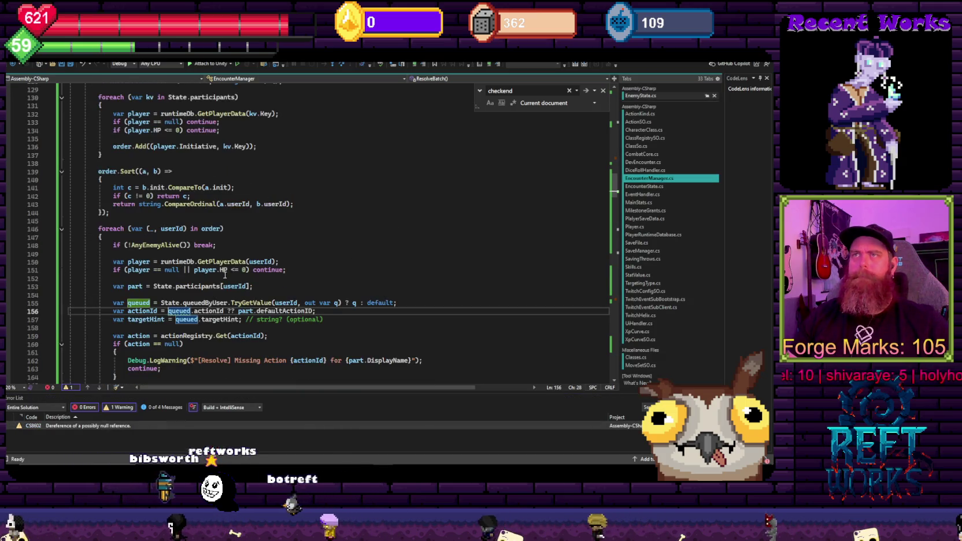
pyautogui.click(165, 172)
pyautogui.write('EnsureStateCollections(')
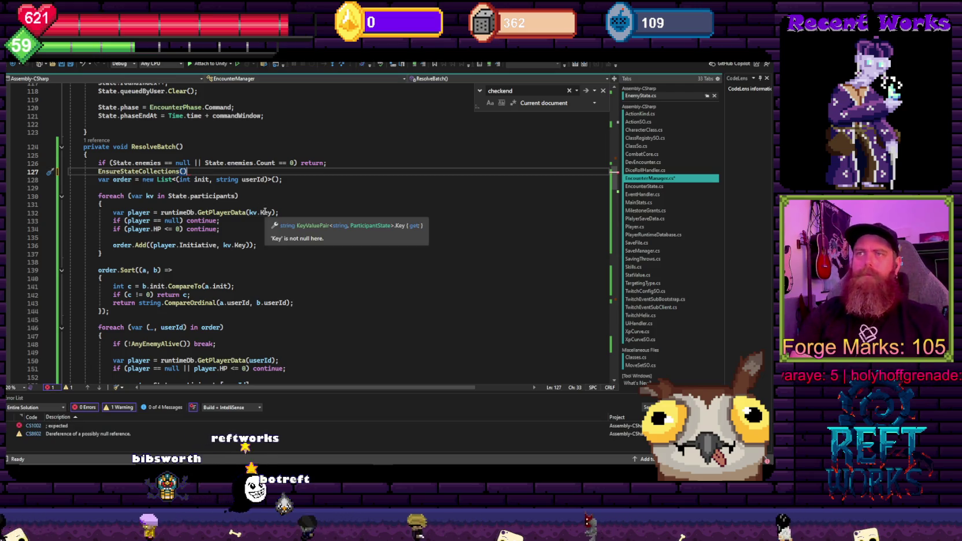
pyautogui.write(';')
pyautogui.scroll(-2, 283, 222)
pyautogui.scroll(-2, 282, 222)
pyautogui.scroll(7, 267, 231)
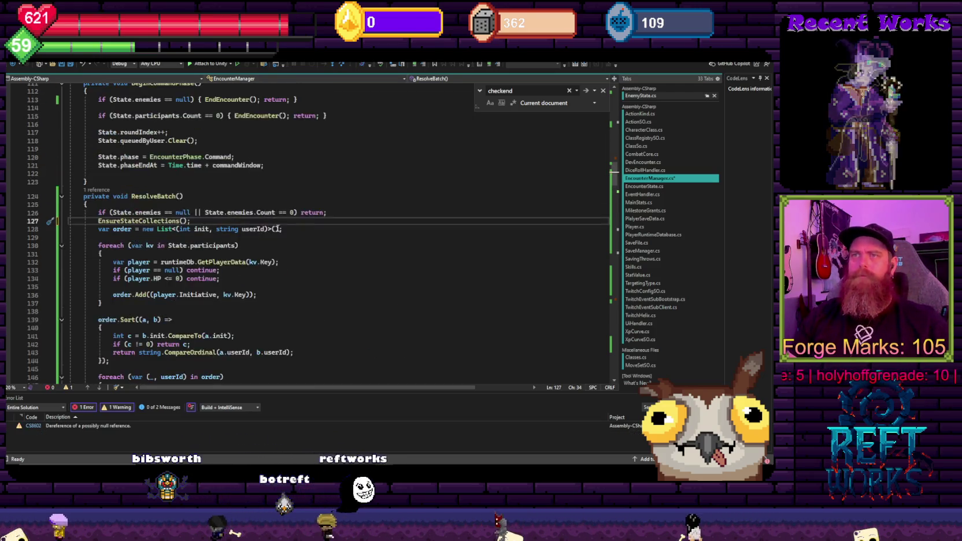
pyautogui.hotkey('shift', 'Home')
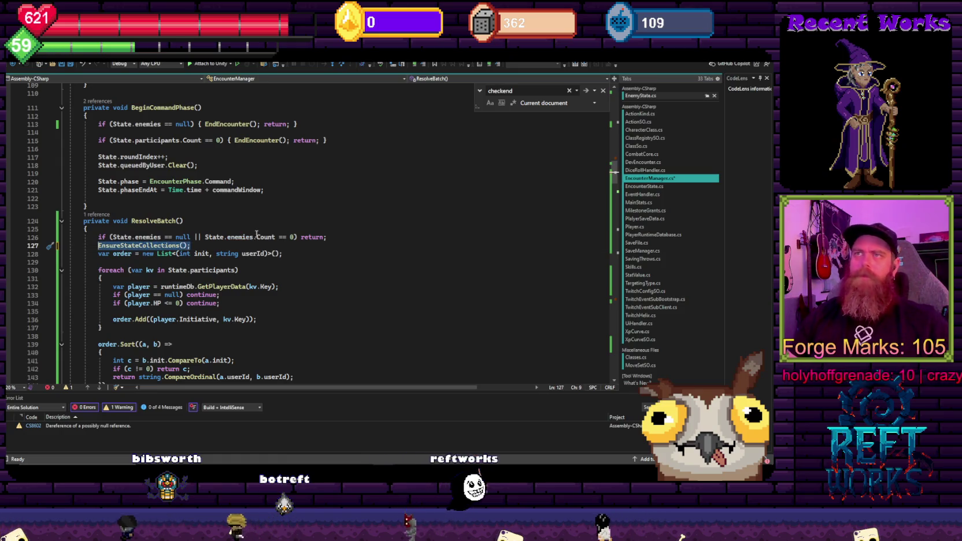
# Add the call at the top of StartEncounter and select the State.enemies != null guard
pyautogui.scroll(6, 284, 207)
pyautogui.scroll(9, 250, 239)
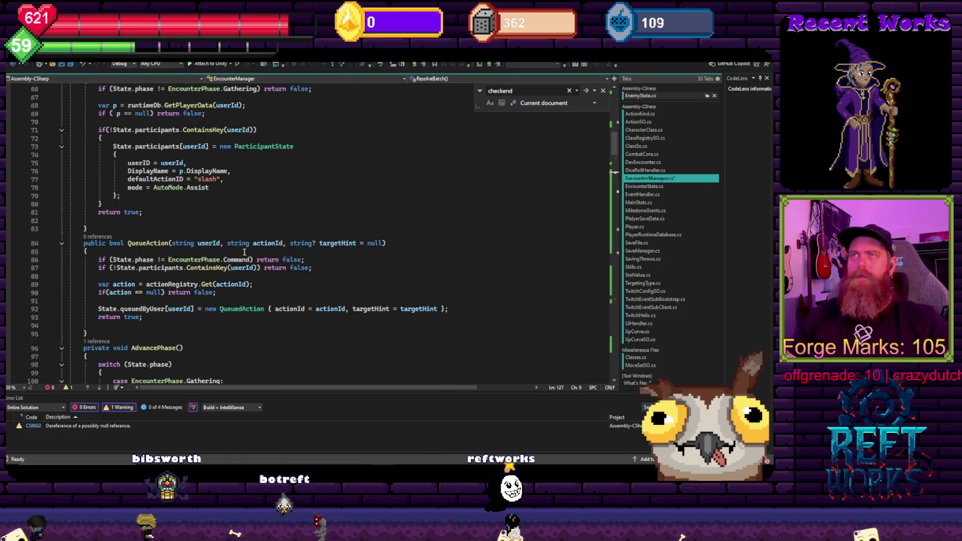
pyautogui.scroll(11, 244, 252)
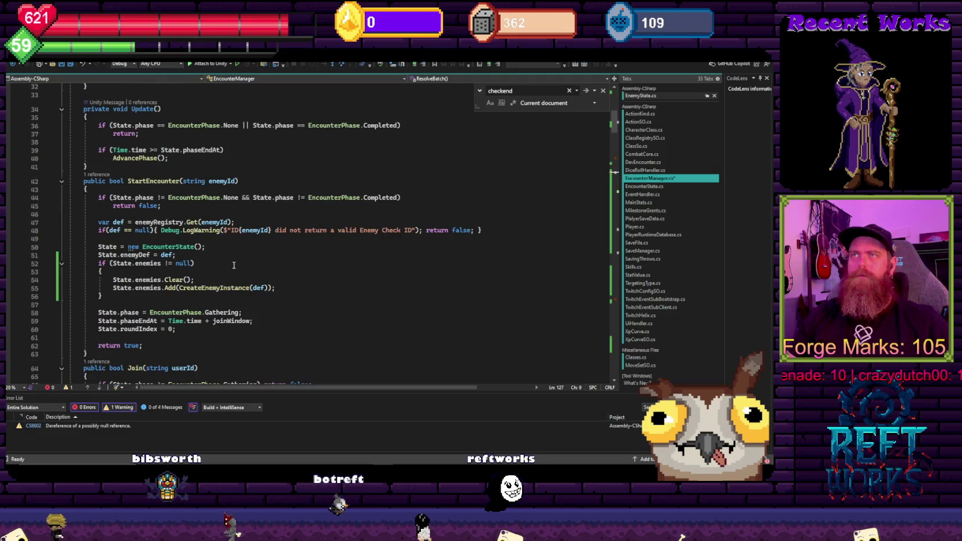
pyautogui.click(121, 215)
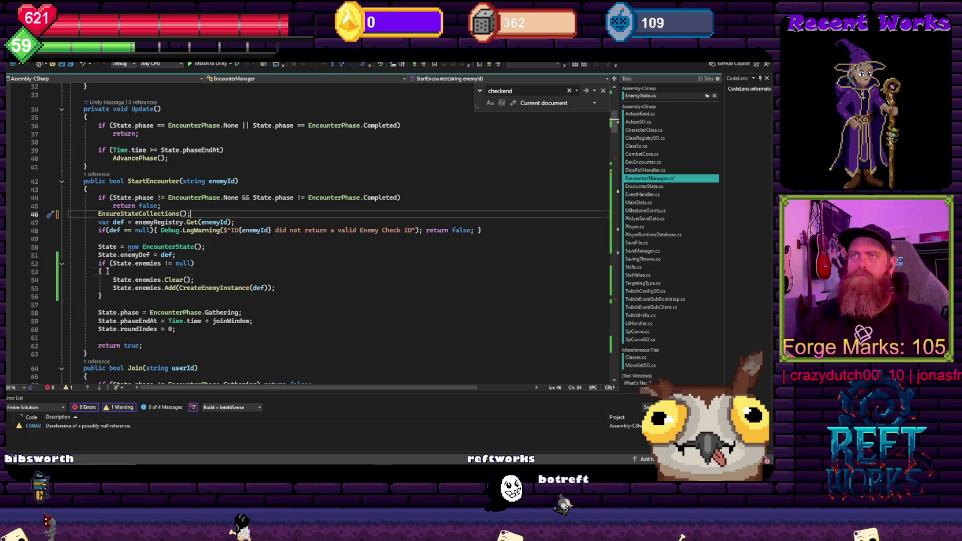
pyautogui.moveTo(108, 270); pyautogui.dragTo(98, 264)
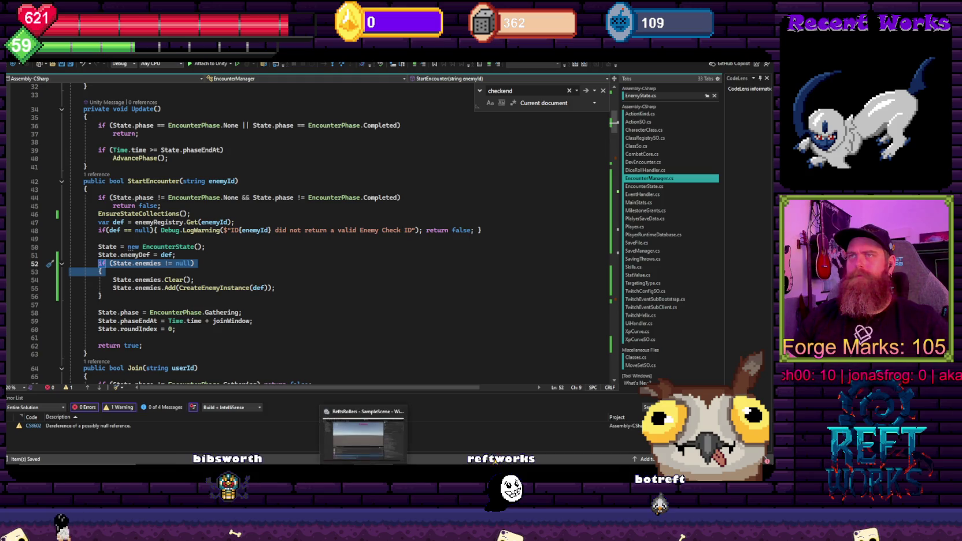
# Restart the game to recompile, then open the NullReferenceException's line 156 from the Console
pyautogui.click(364, 438)
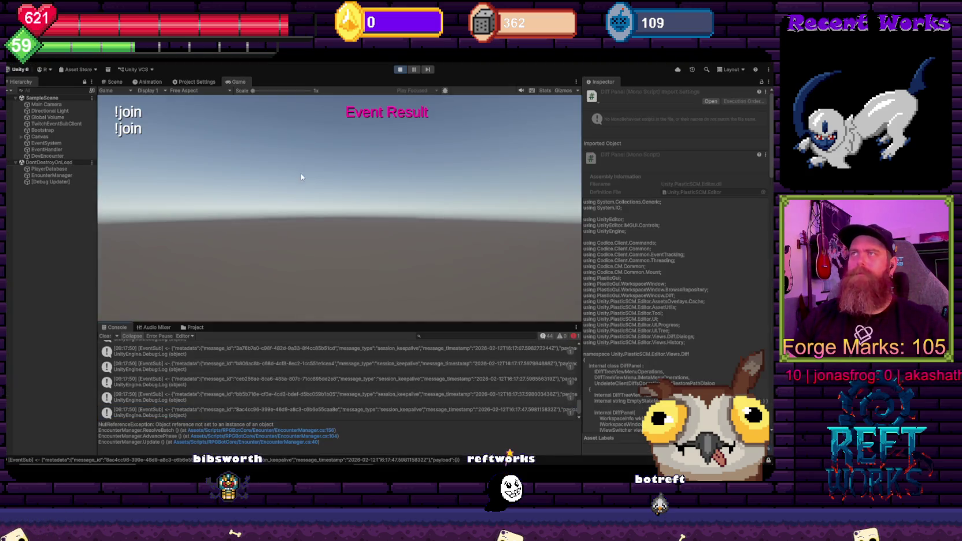
pyautogui.click(399, 70)
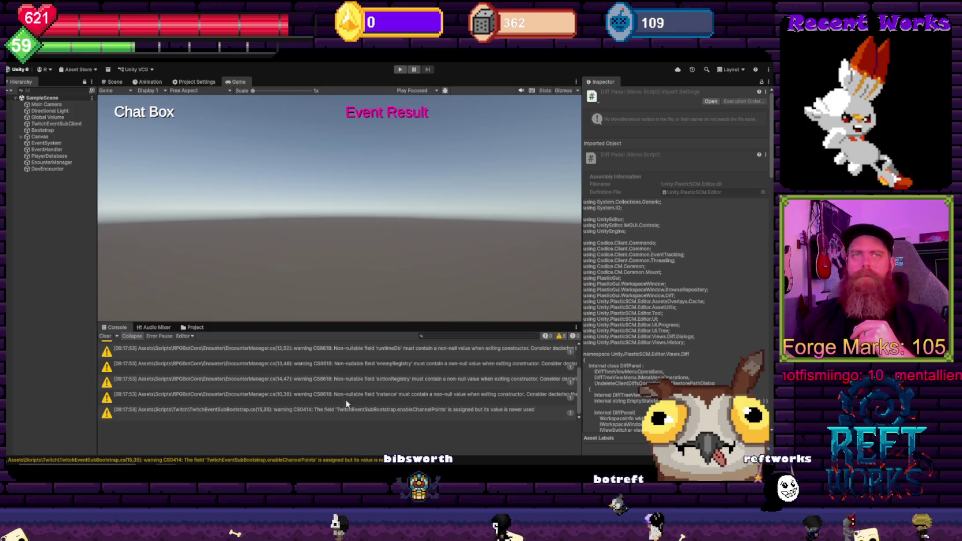
pyautogui.click(401, 69)
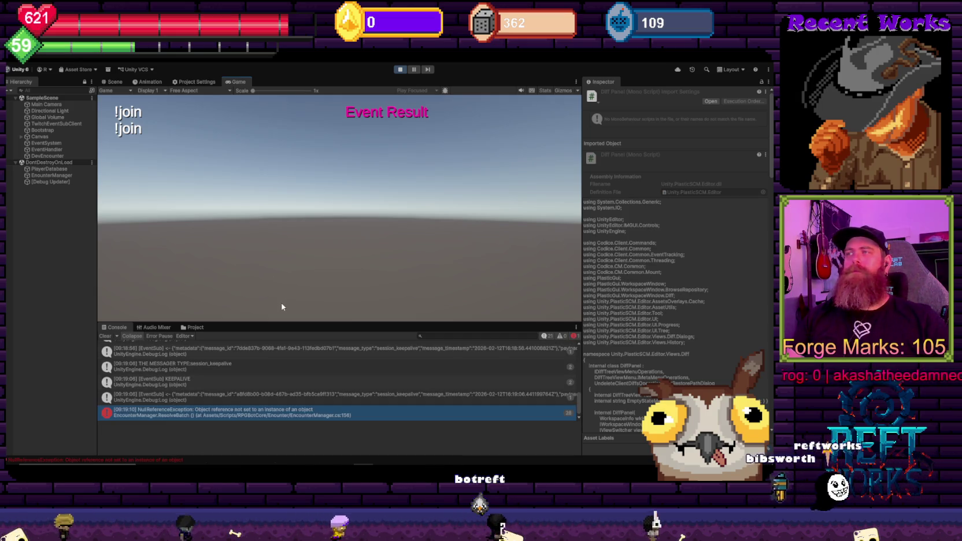
pyautogui.click(253, 412)
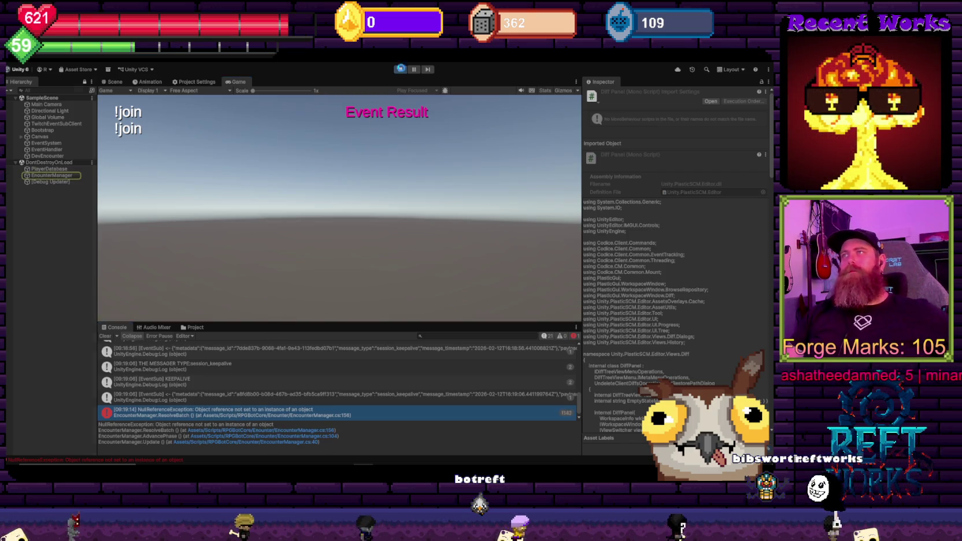
pyautogui.hotkey('ctrl', 'p')
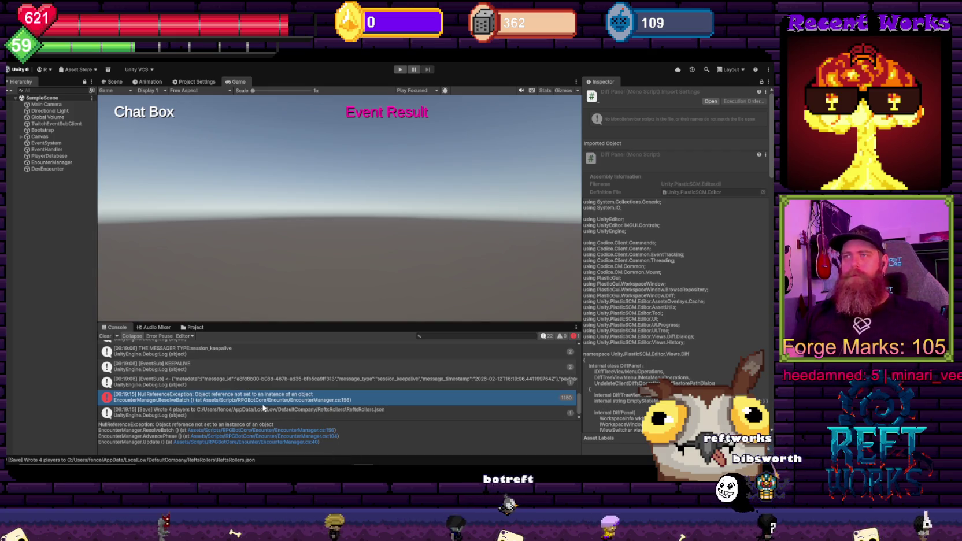
pyautogui.doubleClick(263, 398)
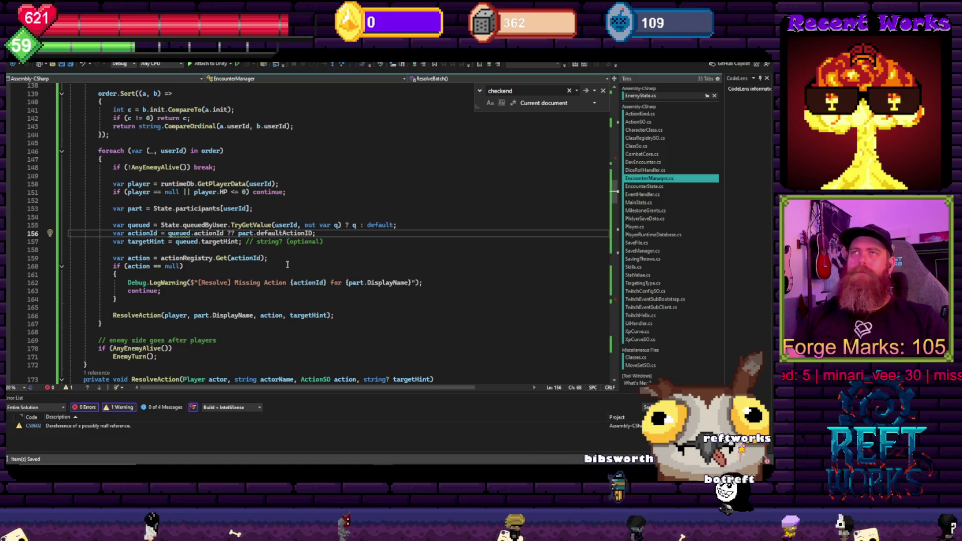
# Examine the actionId assignment on line 156 and check the type of the queued variable
pyautogui.moveTo(322, 233); pyautogui.dragTo(114, 233)
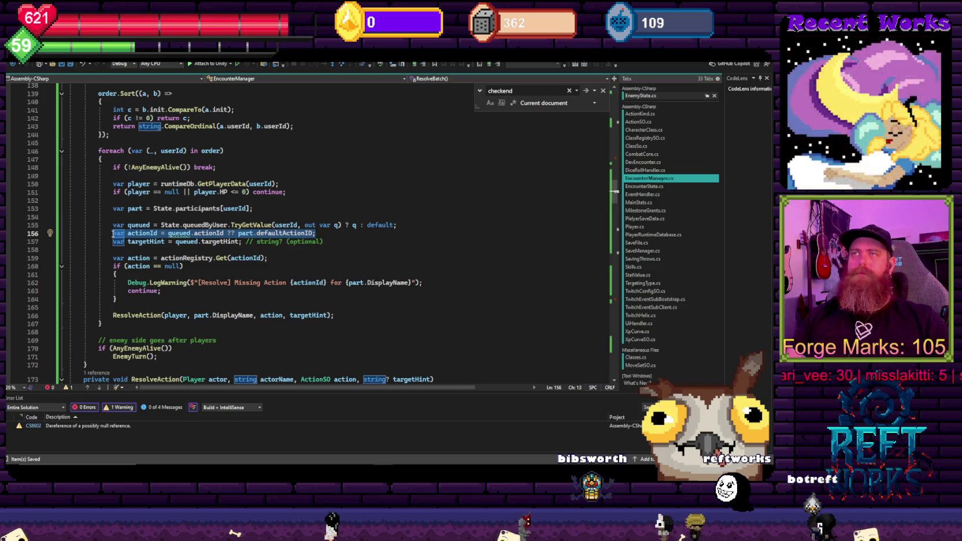
pyautogui.scroll(15, 259, 284)
pyautogui.scroll(-8, 279, 290)
pyautogui.scroll(-5, 279, 291)
pyautogui.scroll(19, 274, 300)
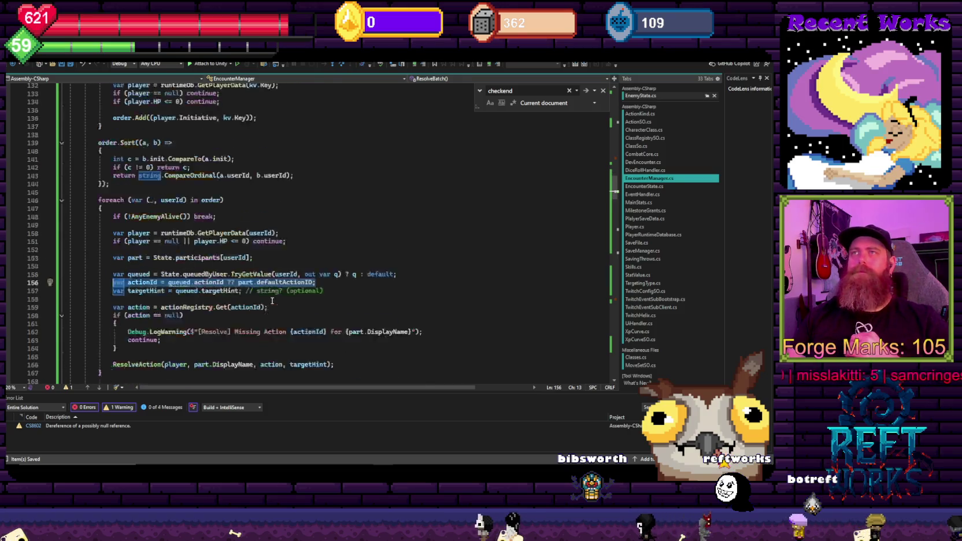
pyautogui.scroll(-19, 268, 305)
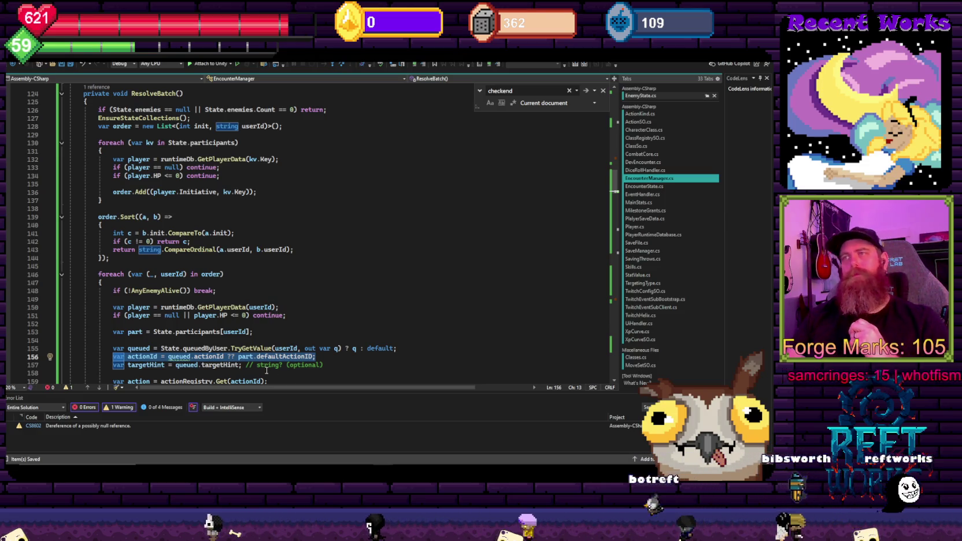
pyautogui.moveTo(224, 276)
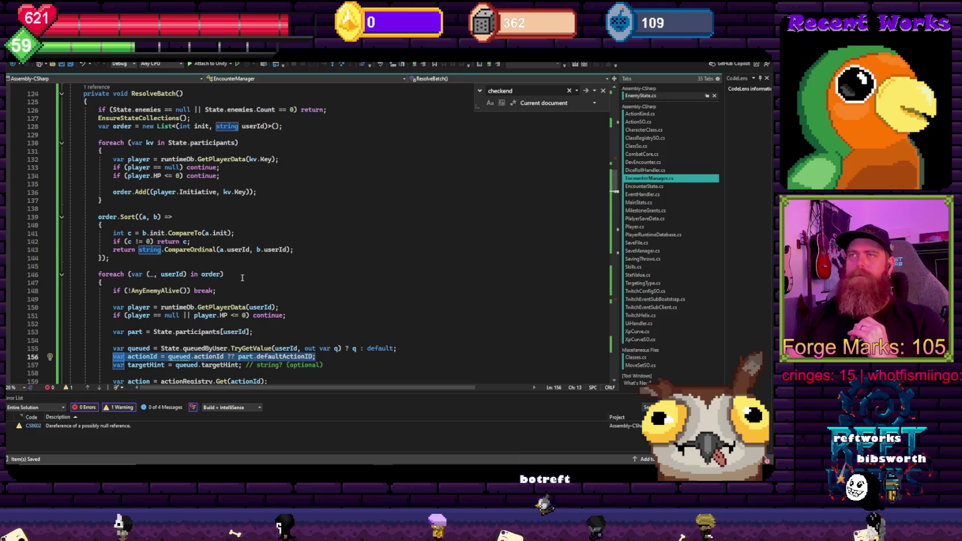
pyautogui.scroll(-3, 224, 276)
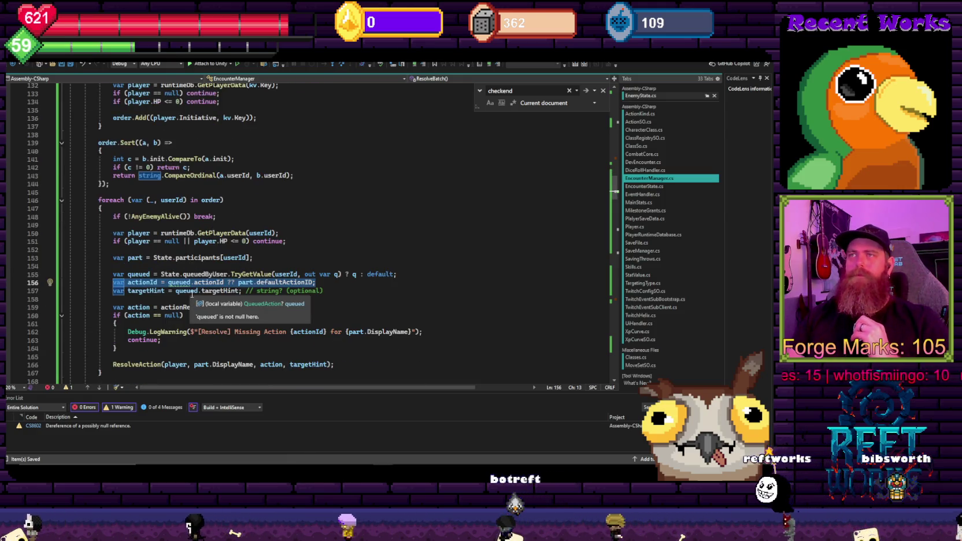
pyautogui.click(332, 212)
pyautogui.moveTo(182, 286)
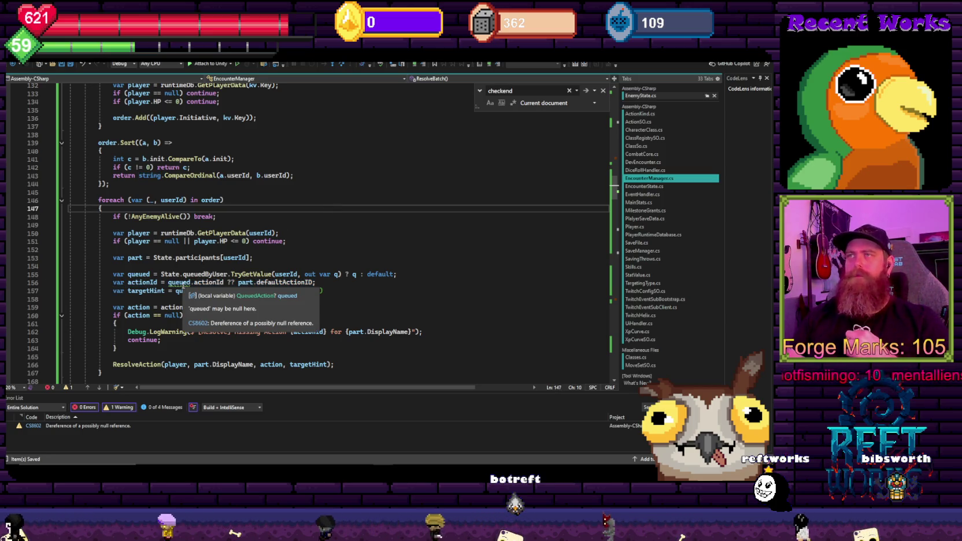
pyautogui.doubleClick(183, 286)
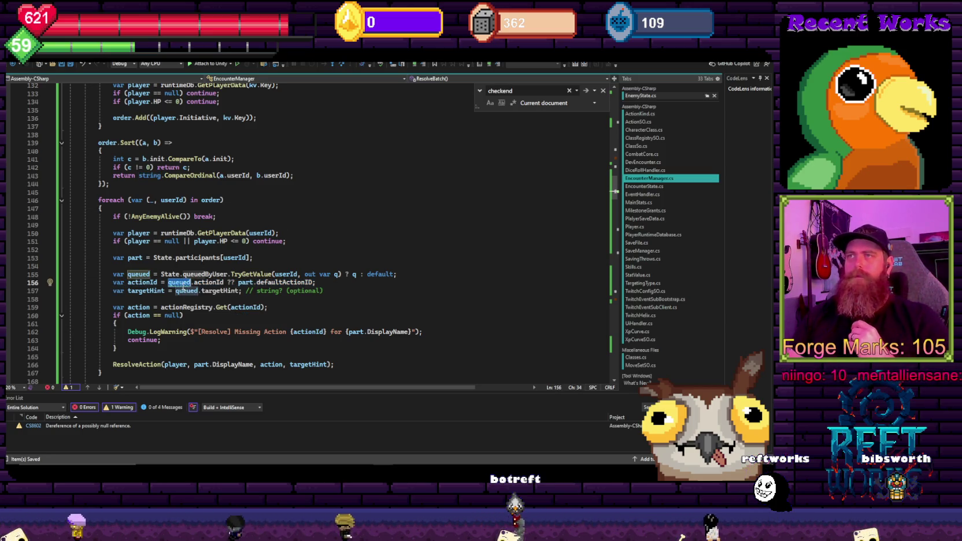
pyautogui.click(287, 242)
# Go to the EnsureStateCollections definition from its call in StartEncounter
pyautogui.scroll(20, 204, 286)
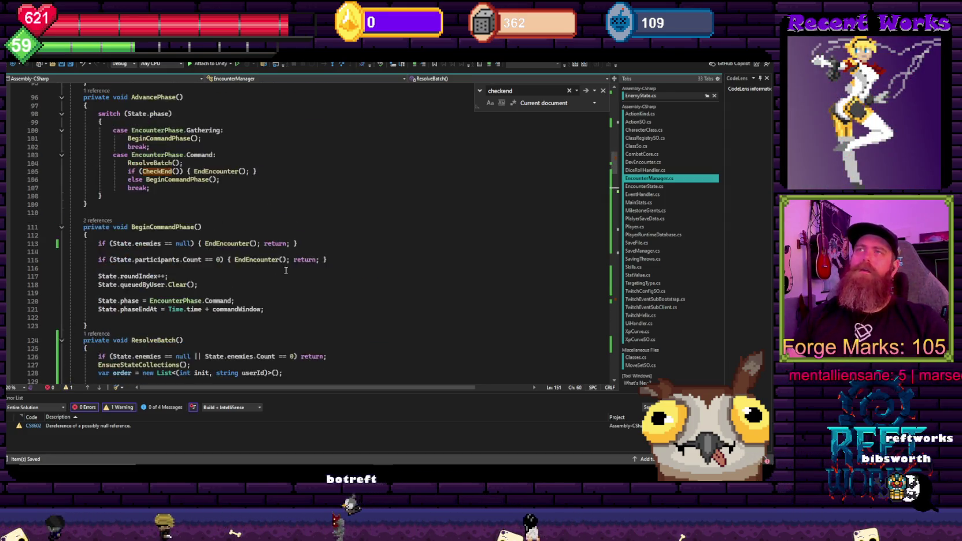
pyautogui.scroll(5, 290, 268)
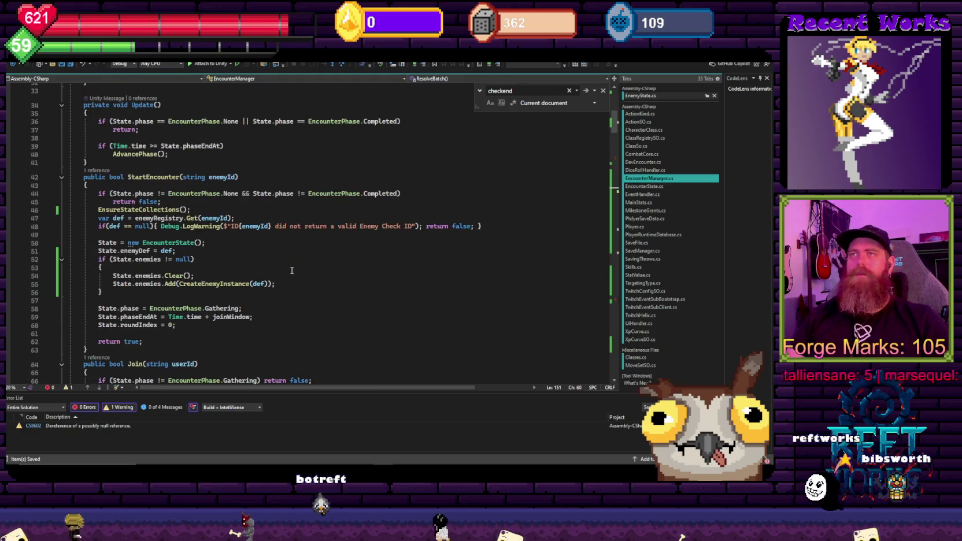
pyautogui.scroll(1, 292, 271)
pyautogui.keyDown('ctrl'); pyautogui.click(141, 232); pyautogui.keyUp('ctrl')
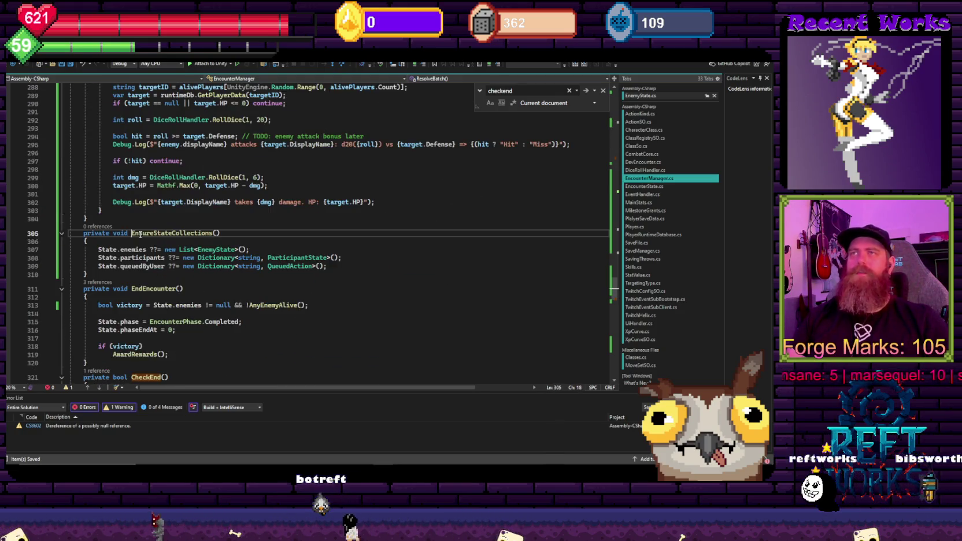
# Comment out the EnsureStateCollections method and delete its call in StartEncounter
pyautogui.moveTo(100, 278); pyautogui.dragTo(84, 249)
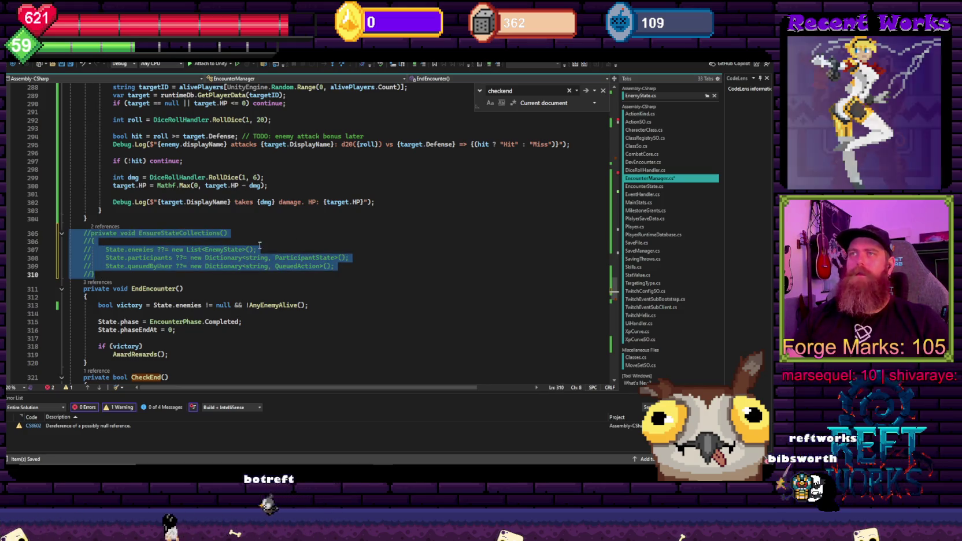
pyautogui.hotkey('ctrl', 'x')
pyautogui.hotkey('ctrl', '-')
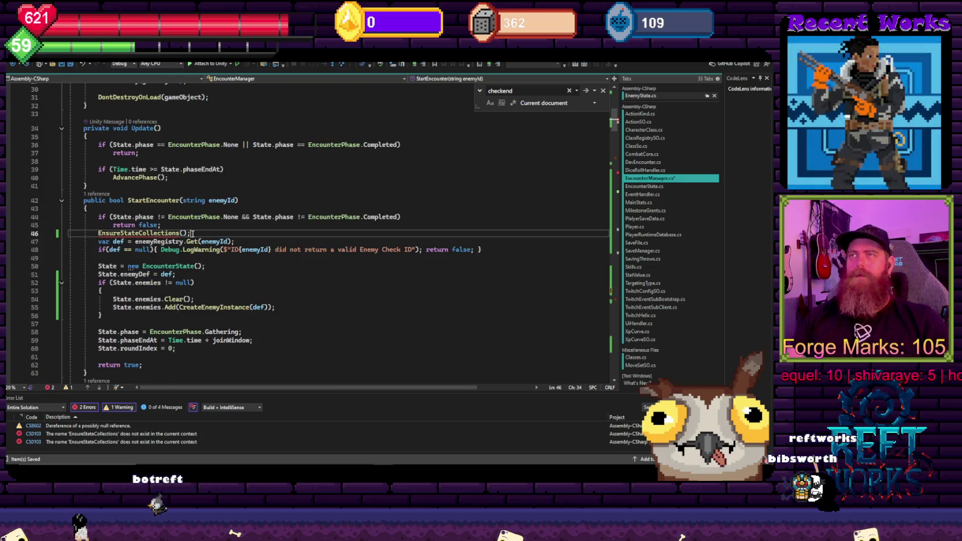
pyautogui.hotkey('shift', 'Home')
pyautogui.press('BackSpace')
# Remove the if (State.enemies != null) guard and unindent the enemy setup lines
pyautogui.press('Down')
pyautogui.press('Down')
pyautogui.press('Down')
pyautogui.hotkey('shift', 'Up')
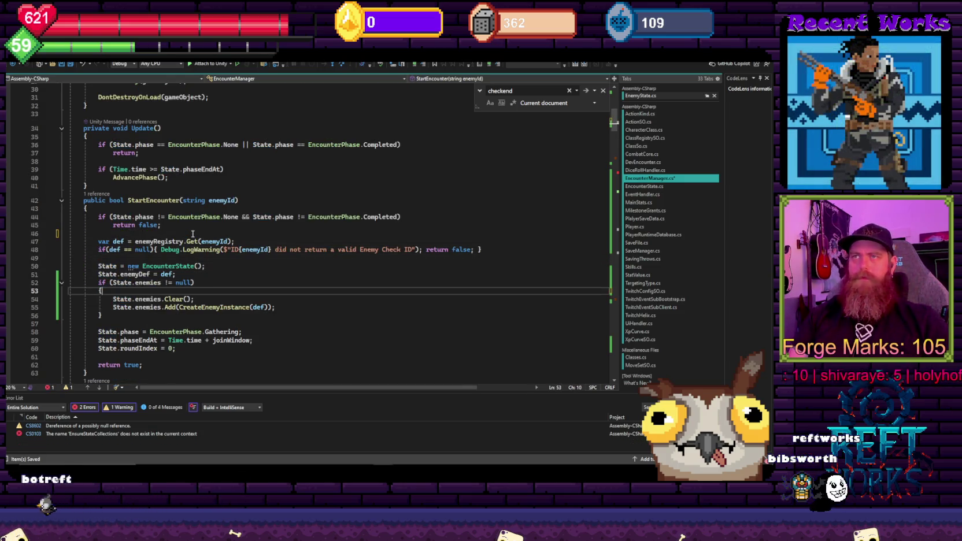
pyautogui.press('BackSpace')
pyautogui.press('Down')
pyautogui.press('Down')
pyautogui.press('Down')
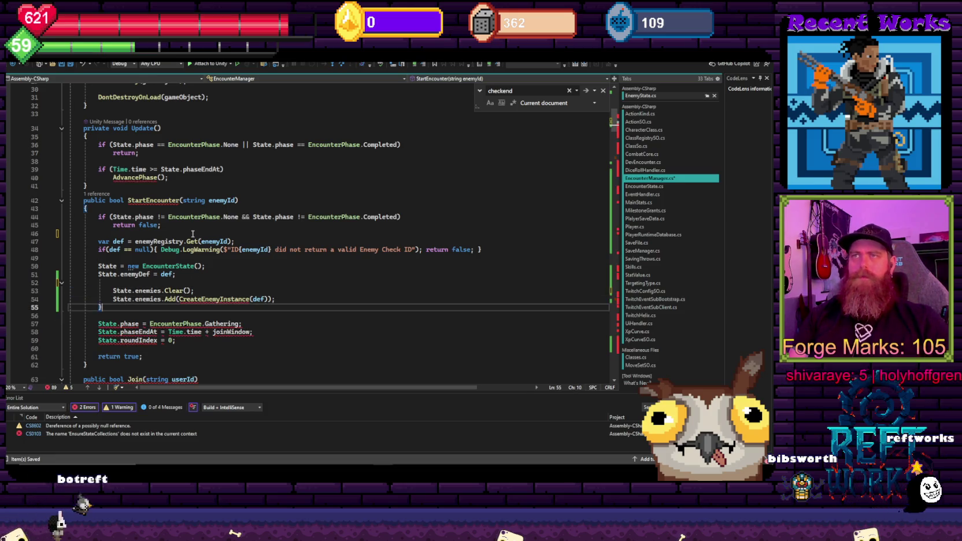
pyautogui.hotkey('shift', 'Up')
pyautogui.hotkey('shift', 'Up')
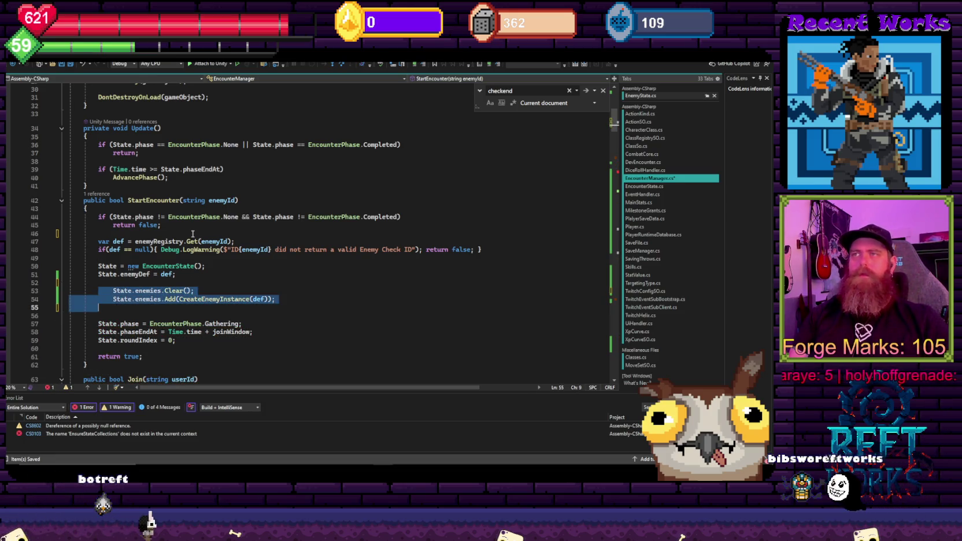
pyautogui.hotkey('shift', 'Tab')
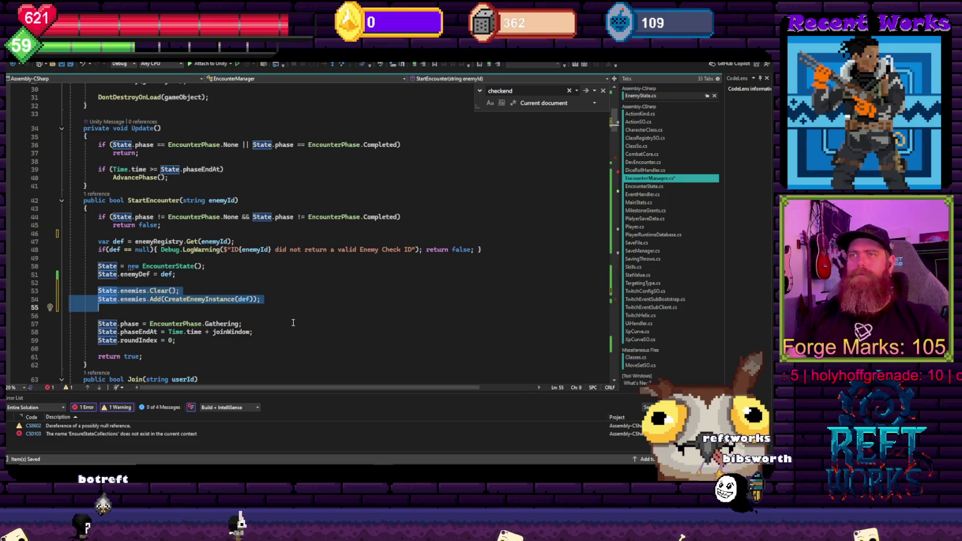
# Follow the error to ResolveBatch's EnsureStateCollections call, then open EncounterState from the State property
pyautogui.click(294, 323)
pyautogui.doubleClick(97, 434)
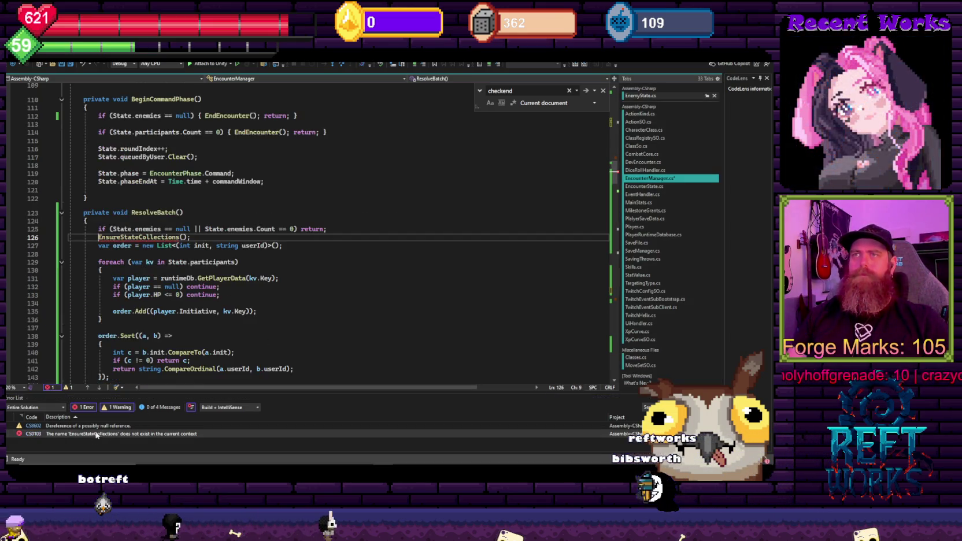
pyautogui.scroll(-9, 196, 240)
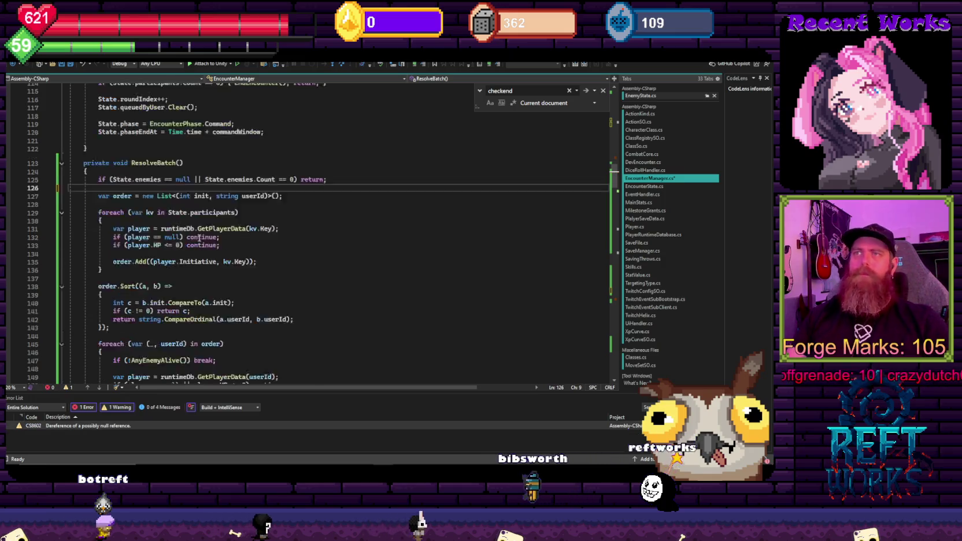
pyautogui.doubleClick(185, 255)
pyautogui.press('F12')
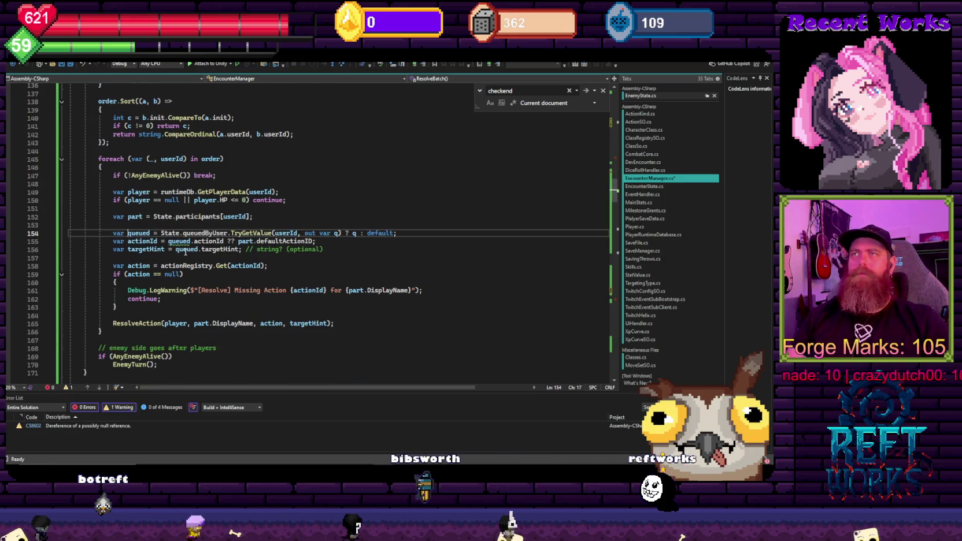
pyautogui.keyDown('ctrl'); pyautogui.click(167, 234); pyautogui.keyUp('ctrl')
pyautogui.keyDown('ctrl'); pyautogui.click(145, 230); pyautogui.keyUp('ctrl')
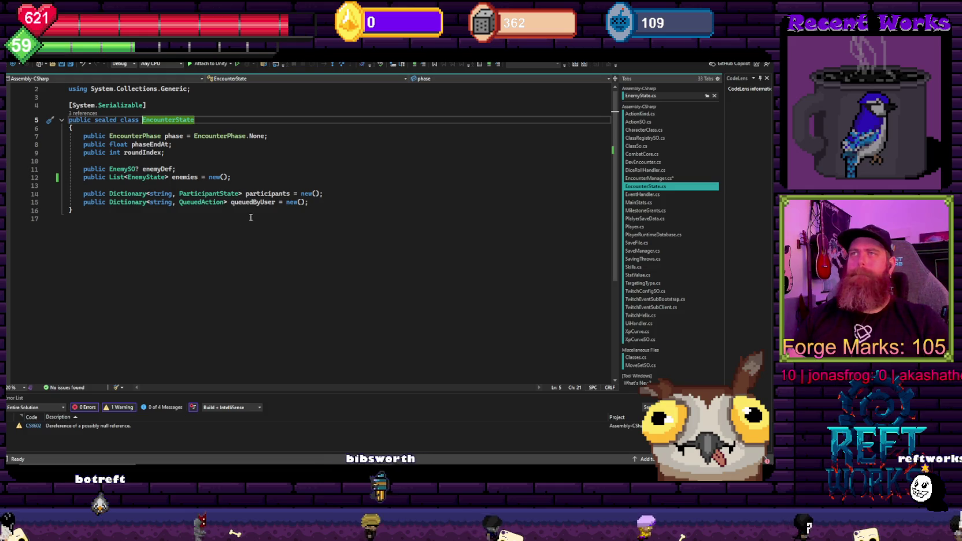
# Return to EncounterManager.cs and save its changes
pyautogui.hotkey('ctrl', '-')
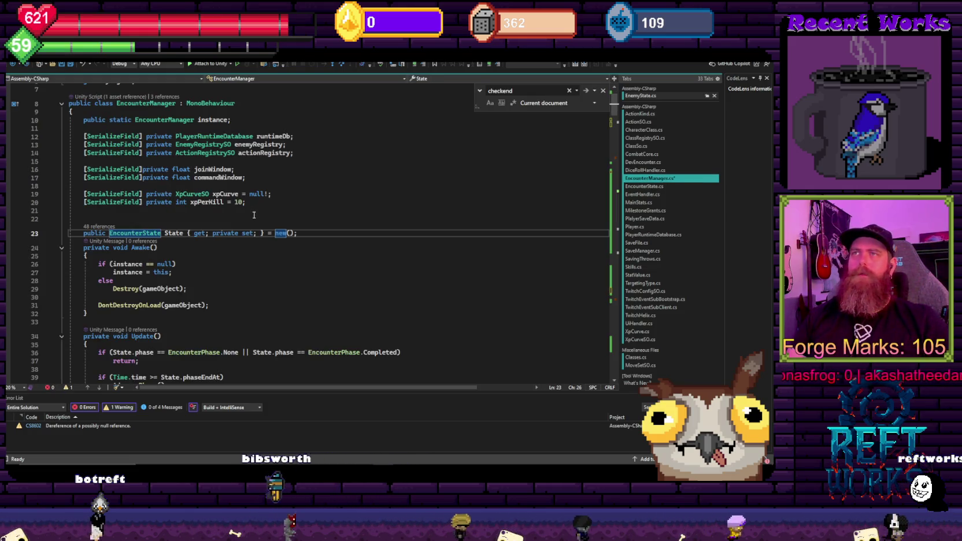
pyautogui.click(229, 281)
pyautogui.scroll(-4, 230, 283)
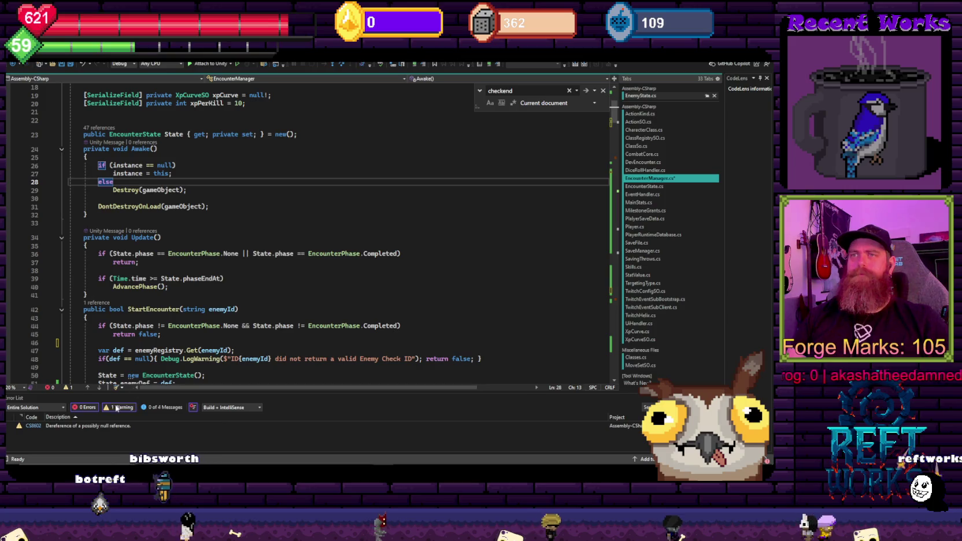
pyautogui.press('Down')
pyautogui.press('Down')
pyautogui.press('Down')
pyautogui.hotkey('ctrl', 's')
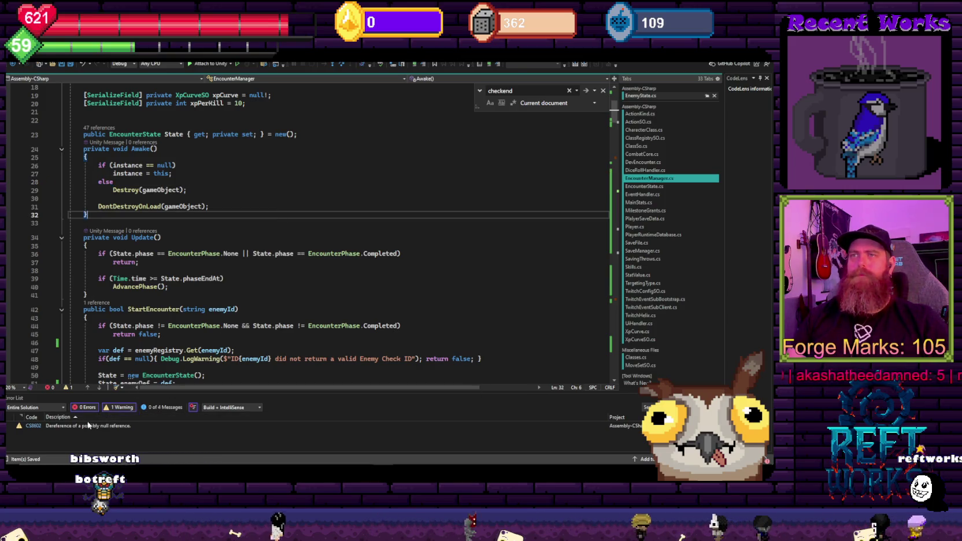
# Review ResolveBatch's queued-action lines 155–156 and the surrounding loop
pyautogui.doubleClick(89, 425)
pyautogui.moveTo(318, 237); pyautogui.dragTo(268, 247)
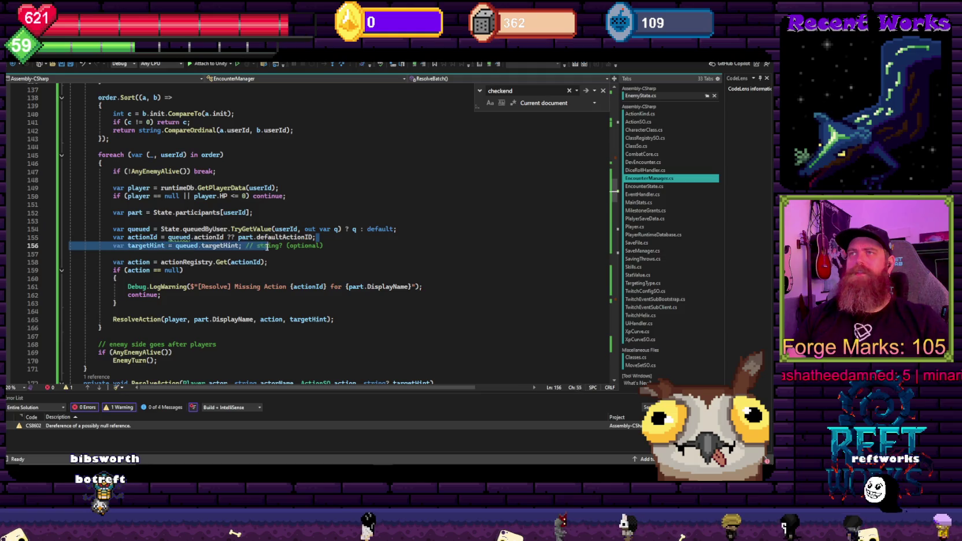
pyautogui.hotkey('shift', 'Home')
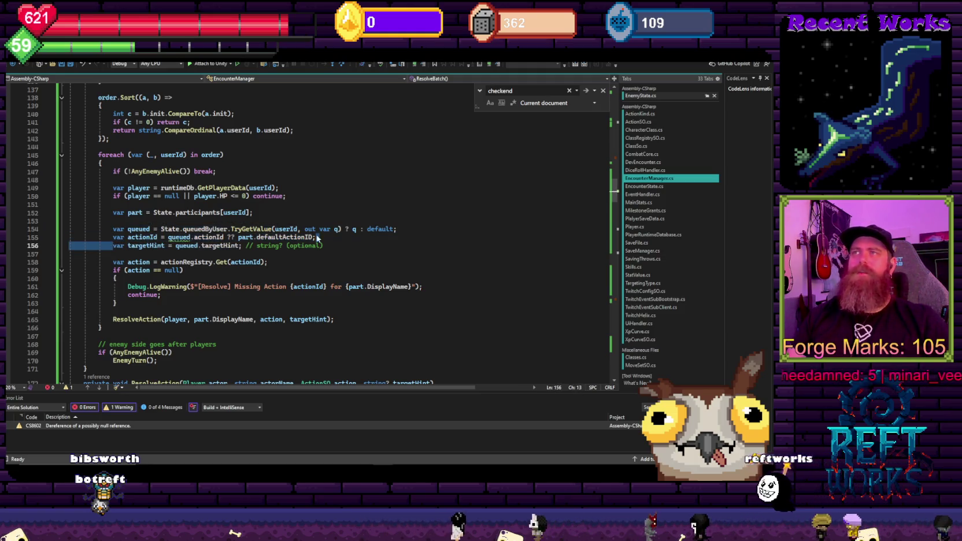
pyautogui.click(319, 233)
pyautogui.scroll(-4, 316, 238)
pyautogui.moveTo(231, 271)
pyautogui.mouseDown()
pyautogui.moveTo(174, 243)
pyautogui.moveTo(142, 191)
pyautogui.mouseUp()
pyautogui.scroll(5, 150, 224)
pyautogui.scroll(4, 150, 225)
pyautogui.moveTo(150, 224); pyautogui.dragTo(83, 98)
pyautogui.scroll(-4, 350, 208)
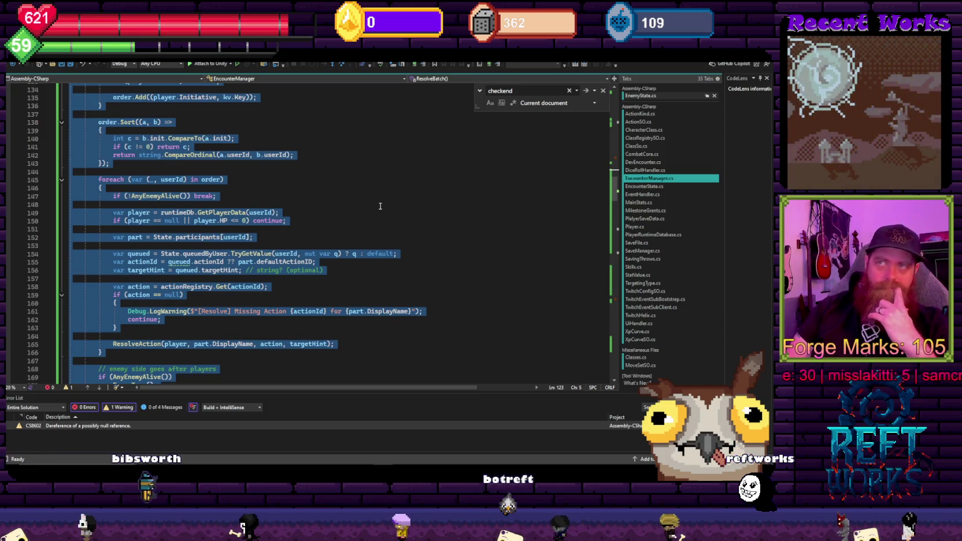
pyautogui.scroll(7, 372, 209)
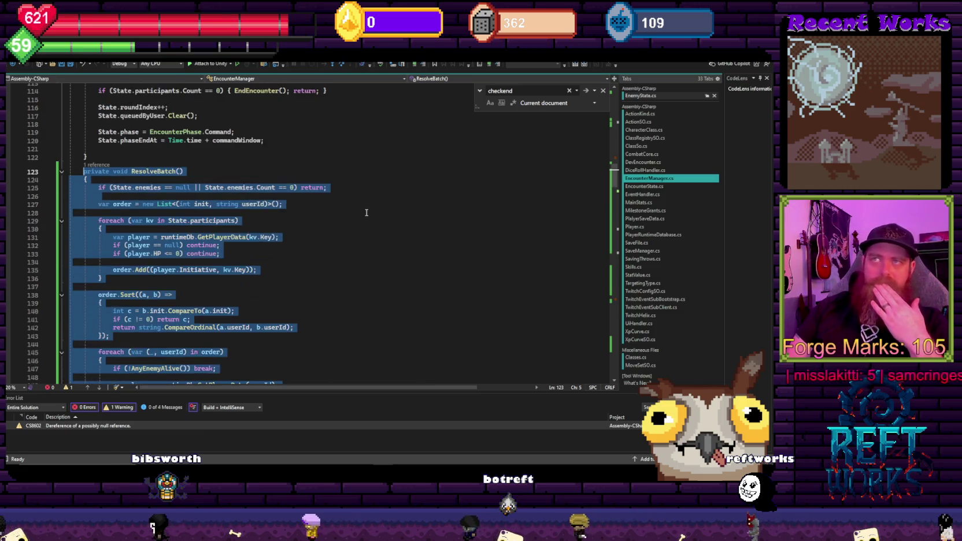
# Inspect the actionId fallback, every use of queued, and the queuedByUser lookup on lines 154–155
pyautogui.click(366, 213)
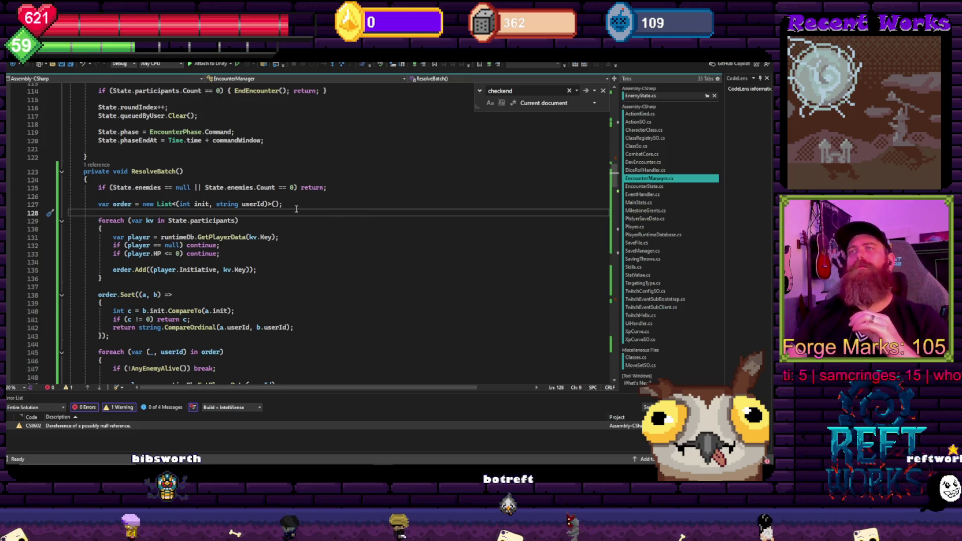
pyautogui.scroll(-2, 300, 202)
pyautogui.scroll(-2, 300, 202)
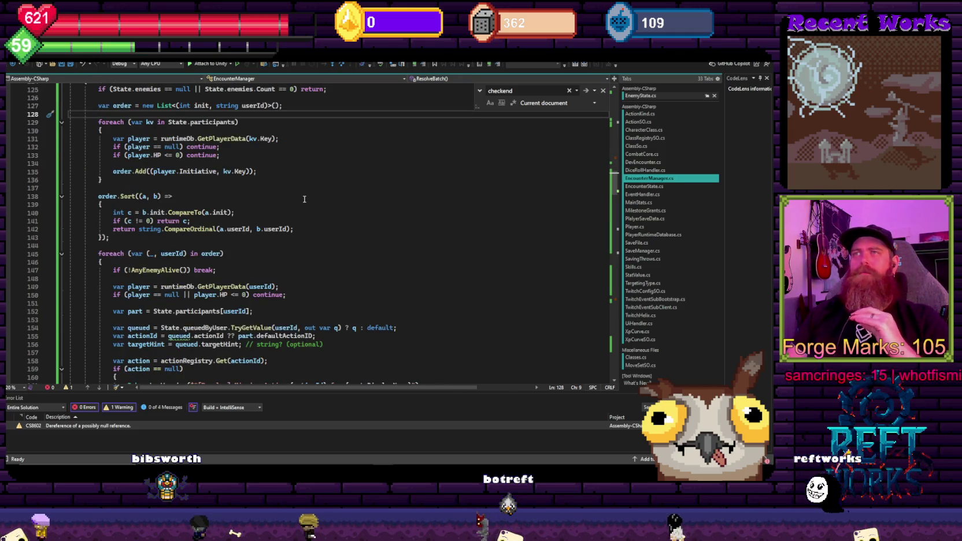
pyautogui.moveTo(160, 336); pyautogui.dragTo(316, 337)
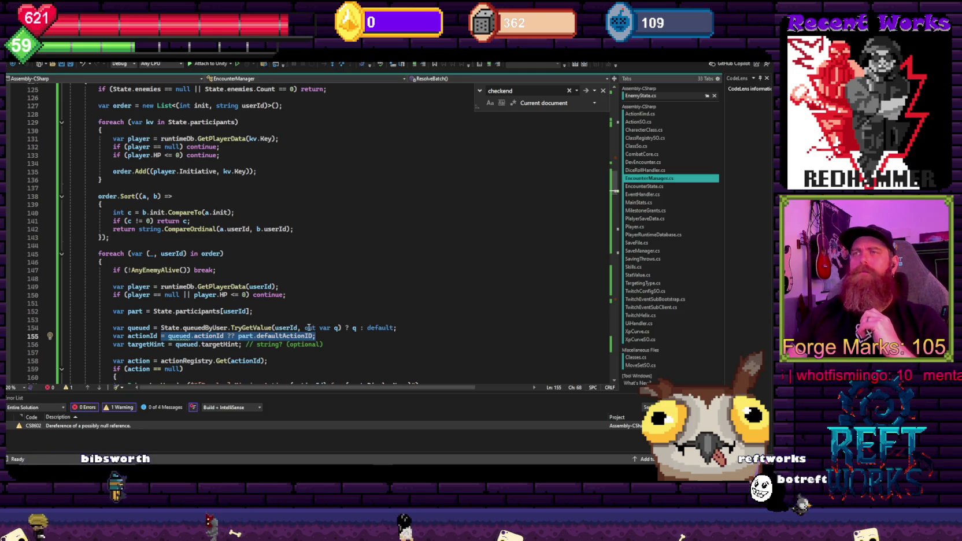
pyautogui.doubleClick(173, 336)
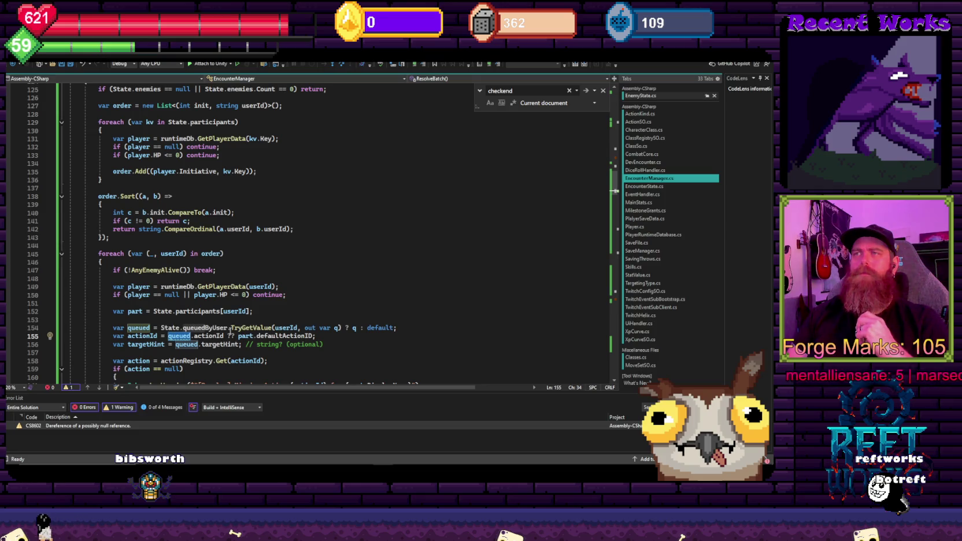
pyautogui.moveTo(404, 329); pyautogui.dragTo(286, 330)
pyautogui.click(249, 246)
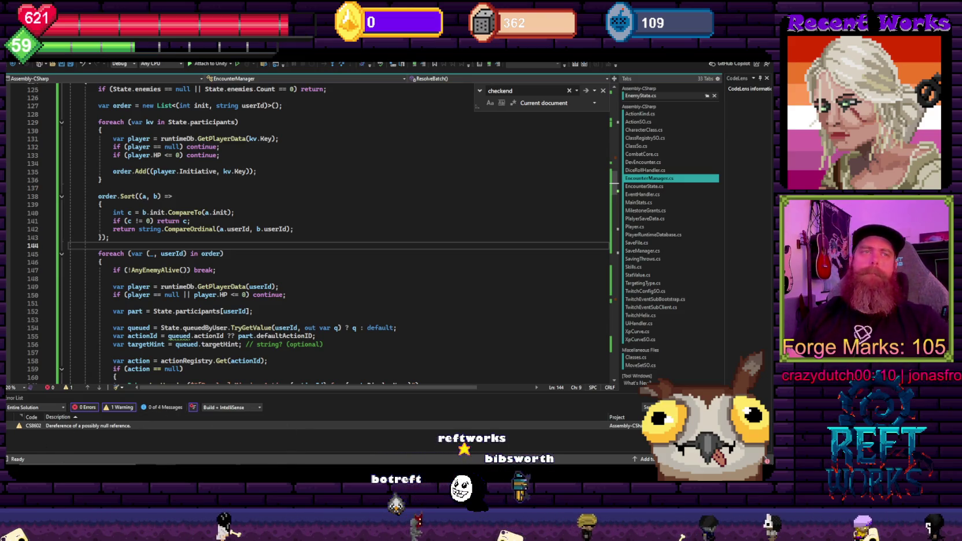
# Go to the queuedByUser definition in EncounterState from the line 154 lookup
pyautogui.click(395, 221)
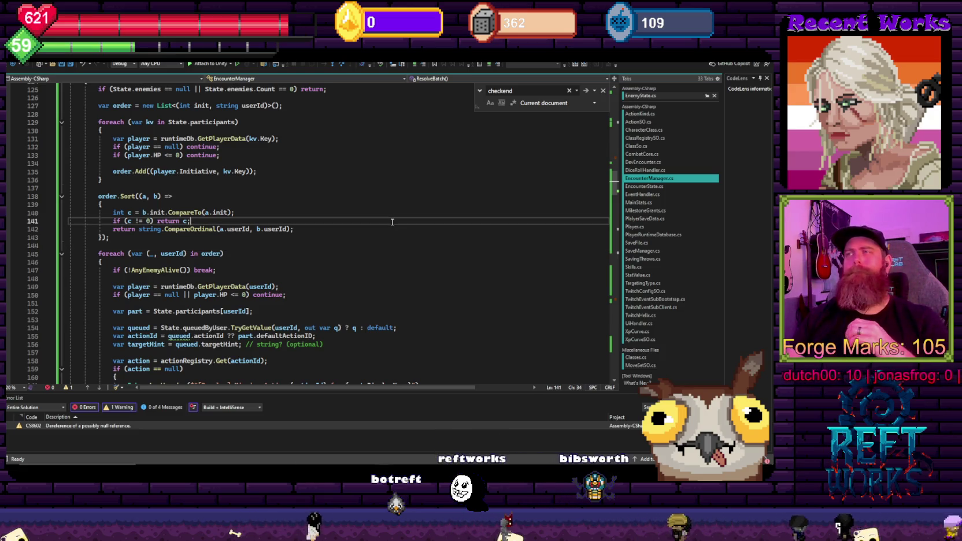
pyautogui.scroll(-3, 396, 223)
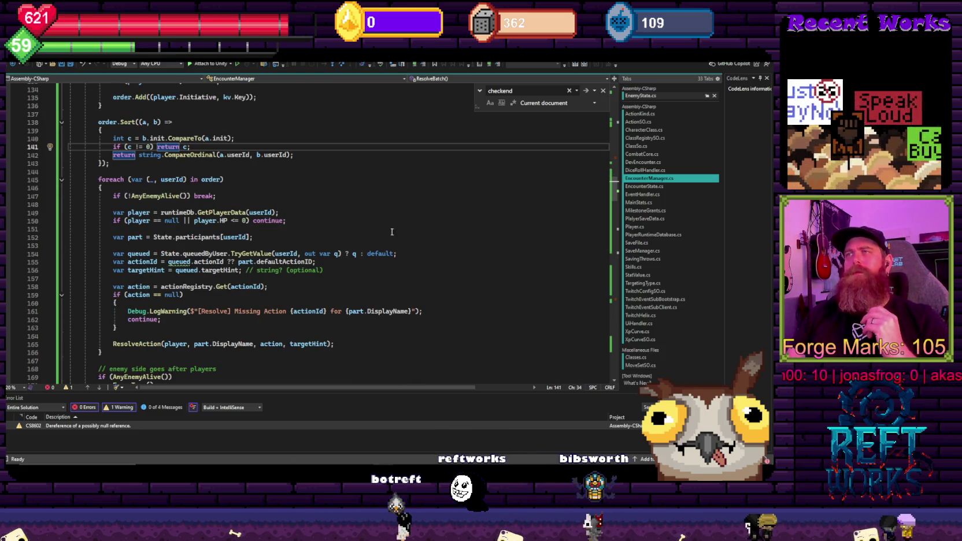
pyautogui.moveTo(161, 253); pyautogui.dragTo(406, 248)
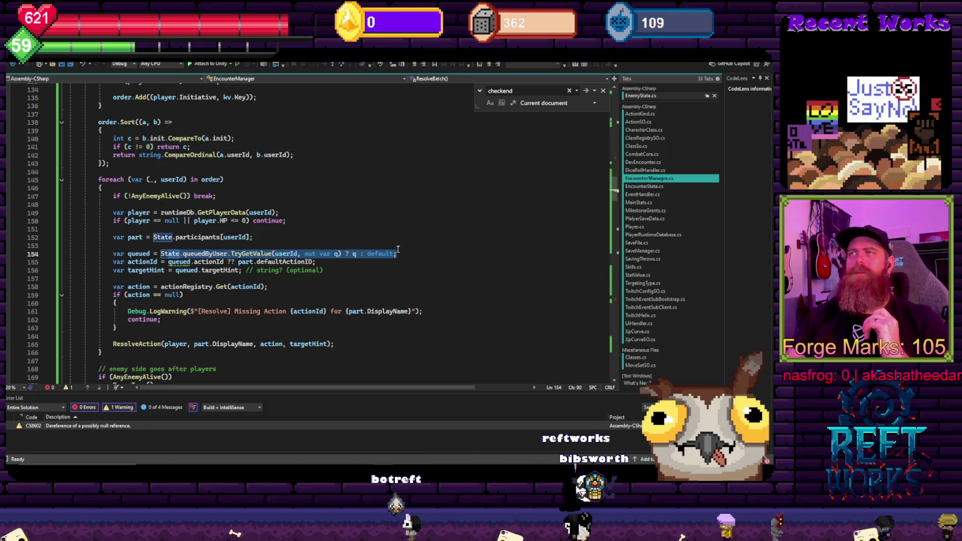
pyautogui.press('Up')
pyautogui.press('Up')
pyautogui.press('Up')
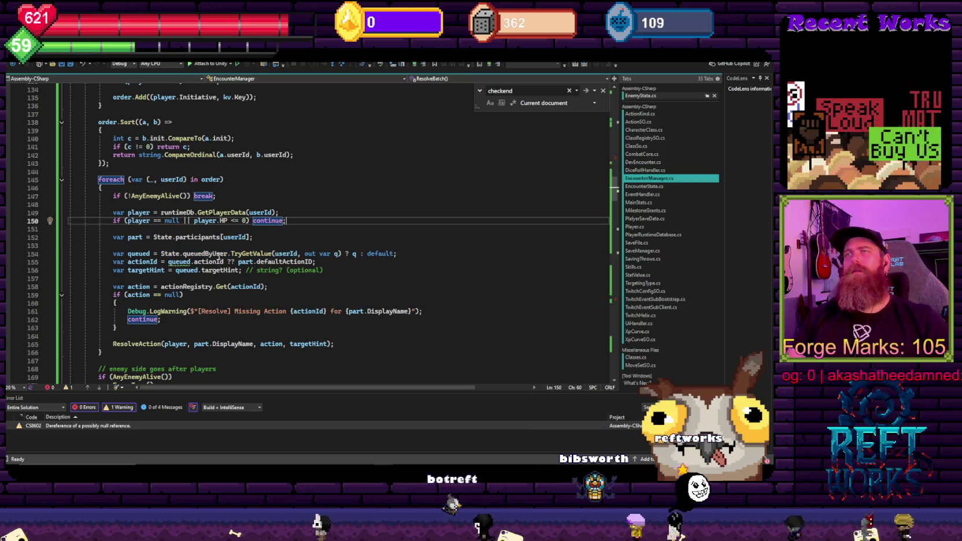
pyautogui.keyDown('ctrl'); pyautogui.click(199, 254); pyautogui.keyUp('ctrl')
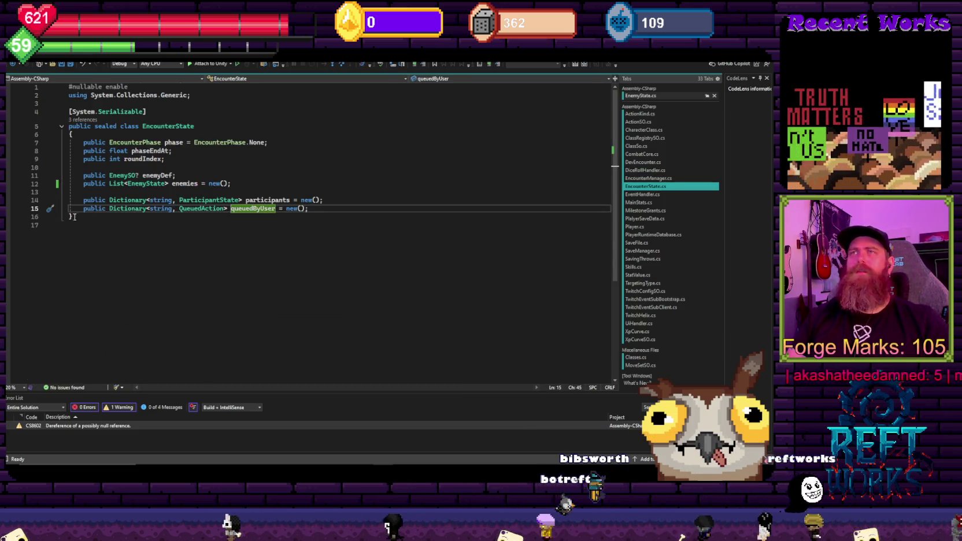
# Make queuedByUser's QueuedAction type nullable in EncounterState.cs and save
pyautogui.moveTo(83, 183)
pyautogui.mouseDown()
pyautogui.moveTo(259, 201)
pyautogui.moveTo(72, 217)
pyautogui.mouseUp()
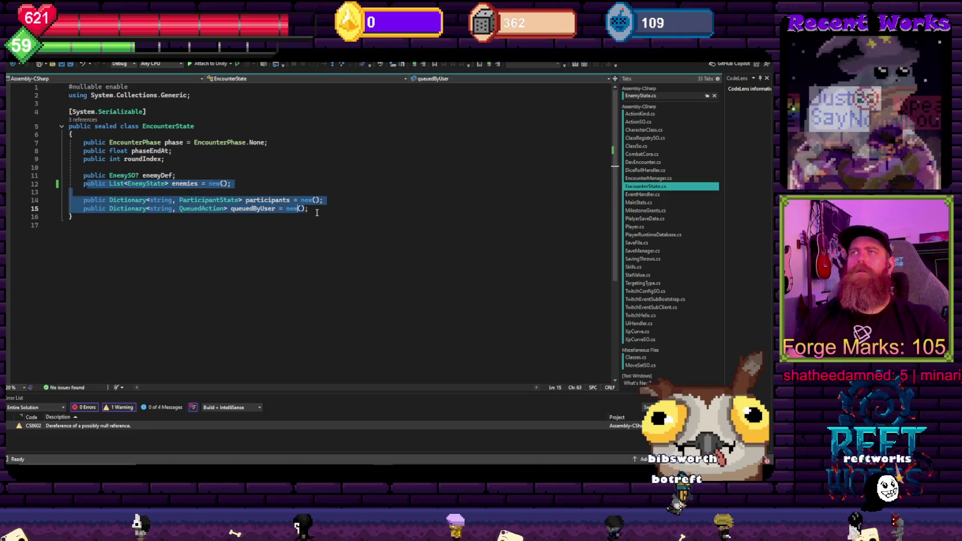
pyautogui.click(73, 217)
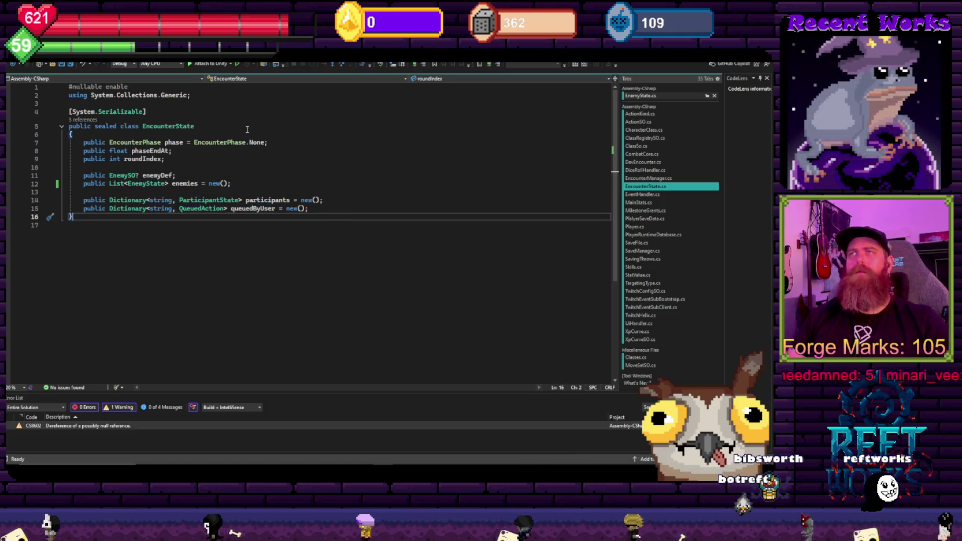
pyautogui.click(236, 209)
pyautogui.hotkey('ctrl', 'k')
pyautogui.hotkey('ctrl', 'c')
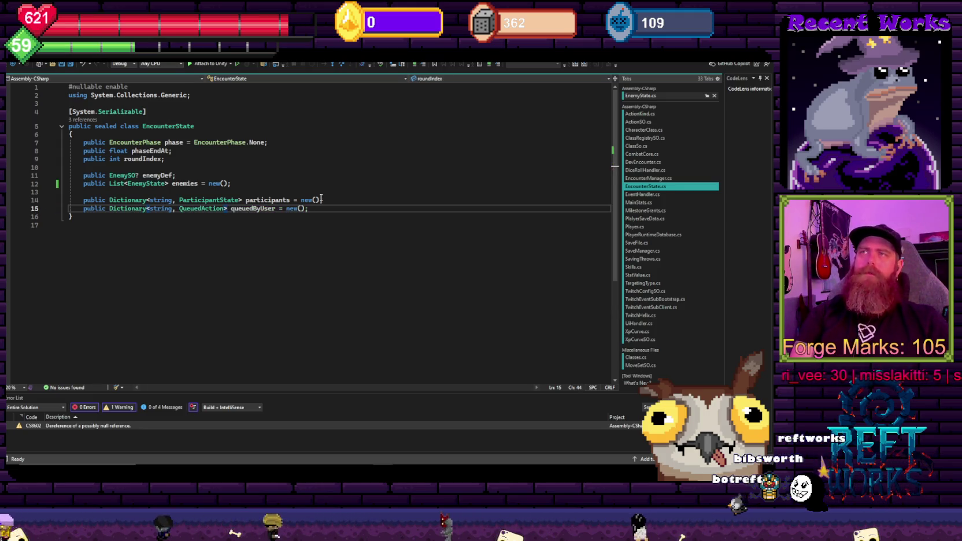
pyautogui.write('?')
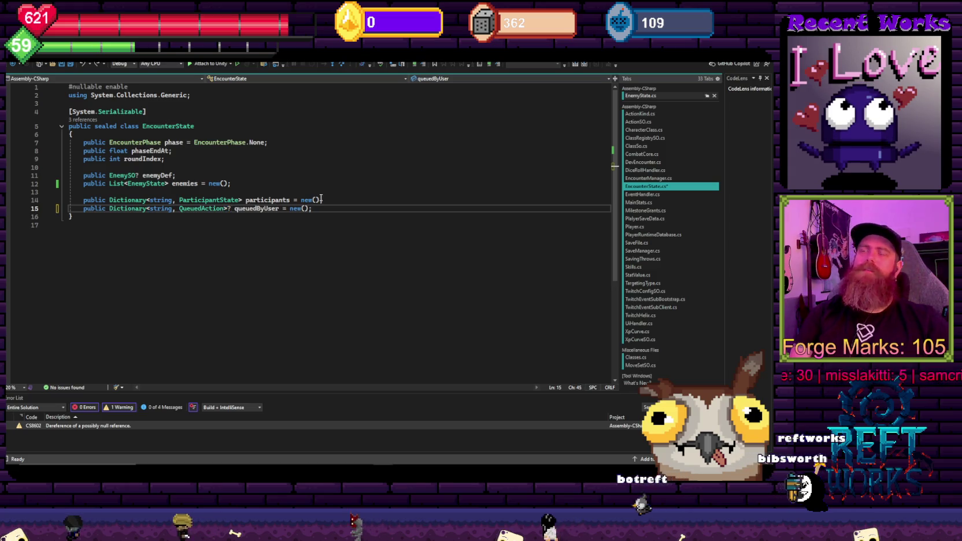
pyautogui.click(319, 167)
pyautogui.hotkey('ctrl', 's')
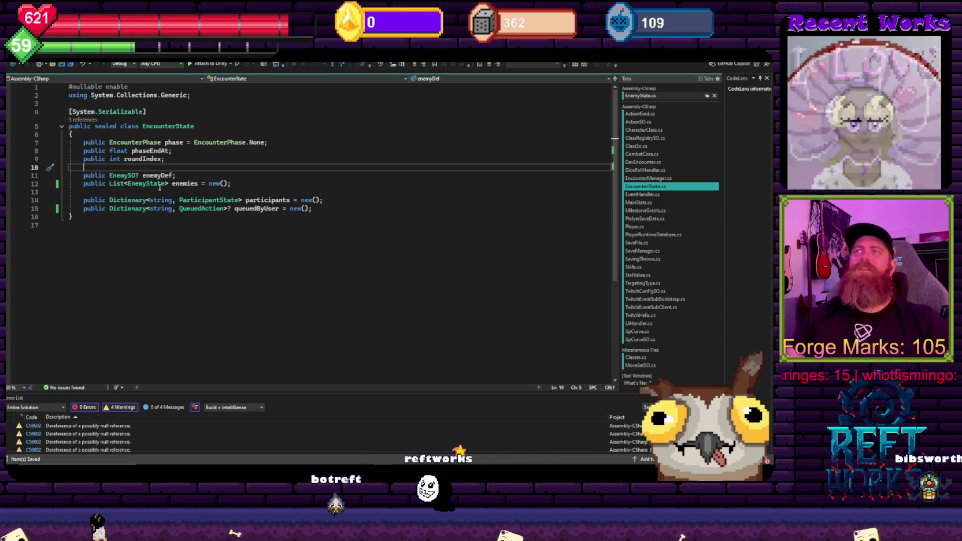
# Recheck the queuedByUser declaration, then jump to the CS8602 warning at line 154 in EncounterManager
pyautogui.click(183, 179)
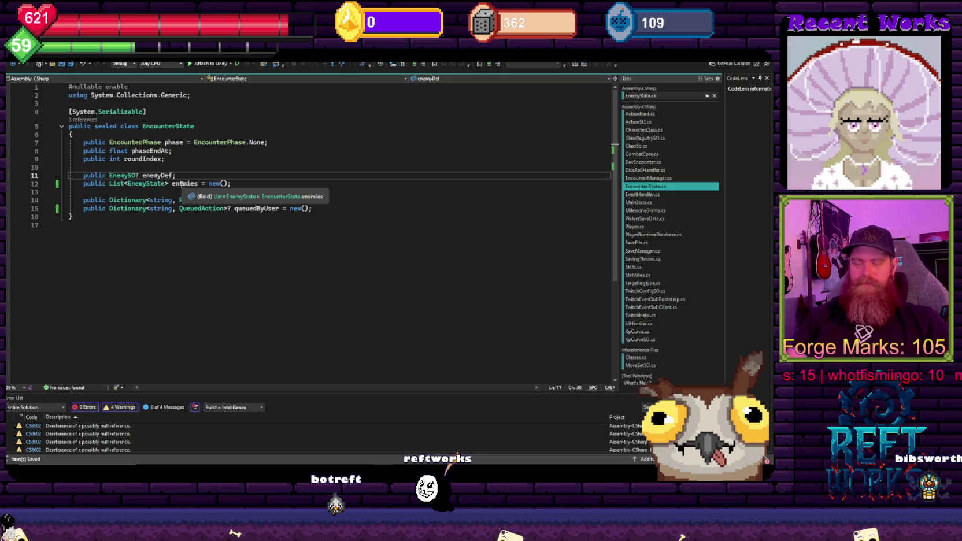
pyautogui.scroll(-2, 265, 242)
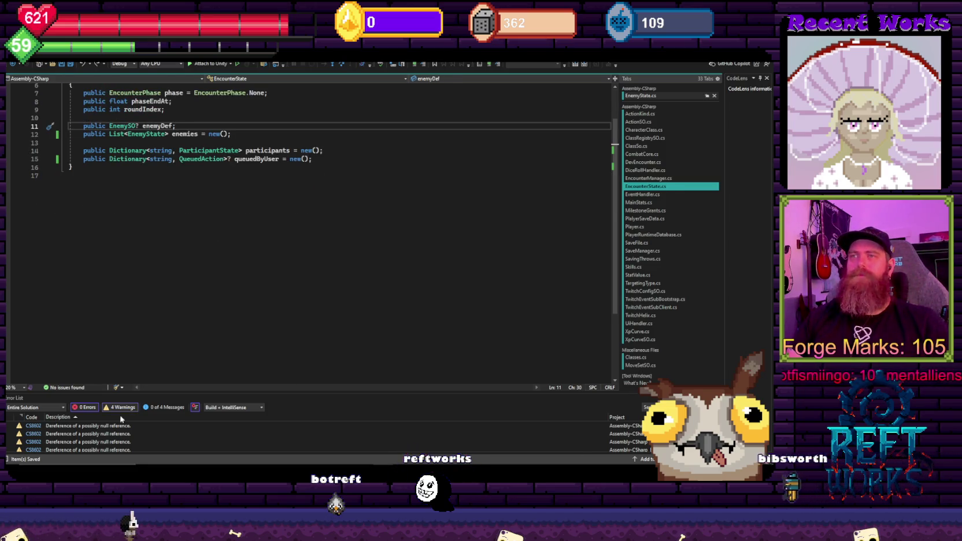
pyautogui.click(232, 157)
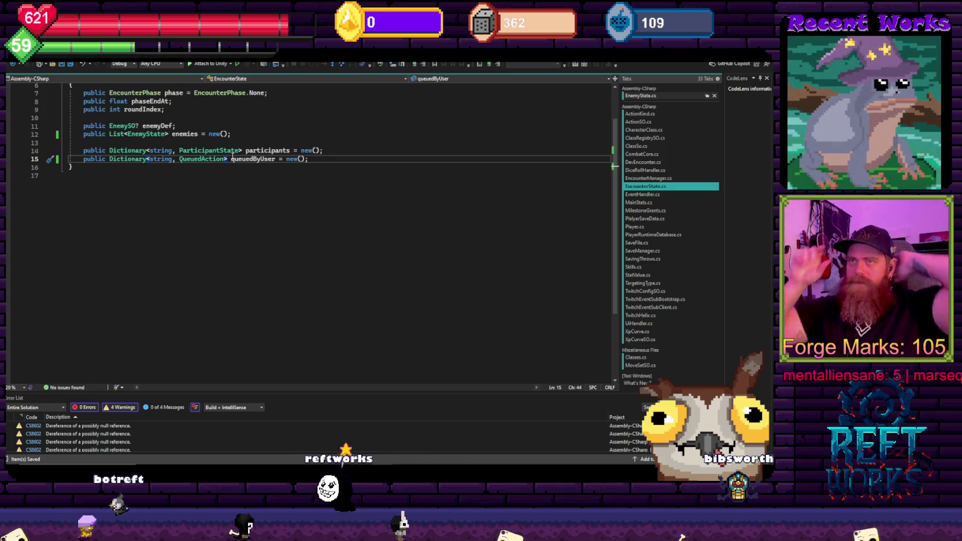
pyautogui.doubleClick(99, 443)
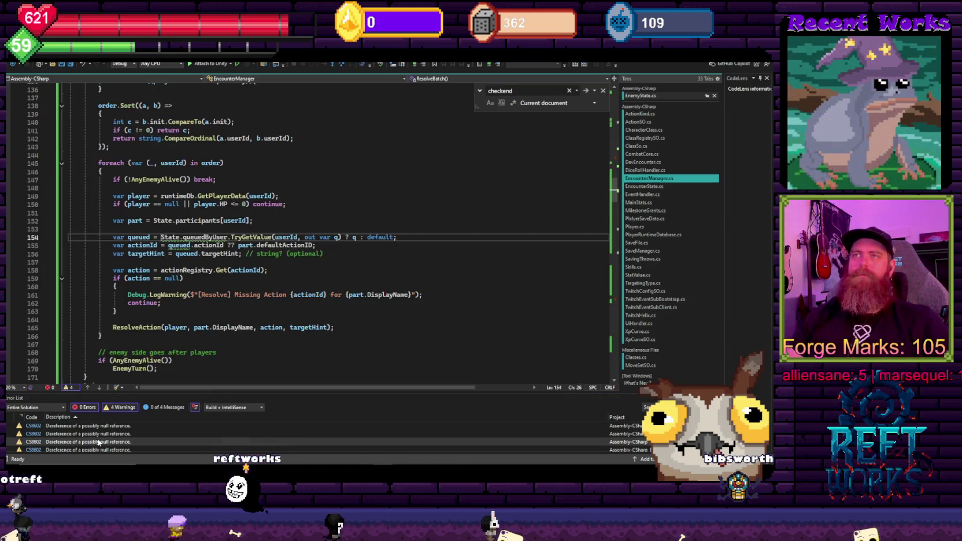
# Review ResolveBatch's foreach loop and continue guard around lines 146–150
pyautogui.click(300, 209)
pyautogui.scroll(8, 300, 231)
pyautogui.scroll(-6, 301, 232)
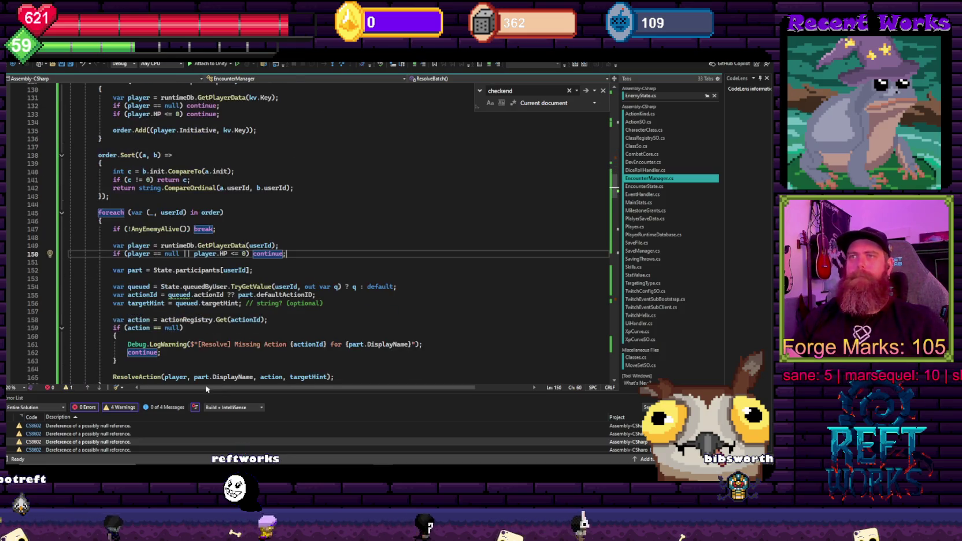
pyautogui.scroll(10, 282, 307)
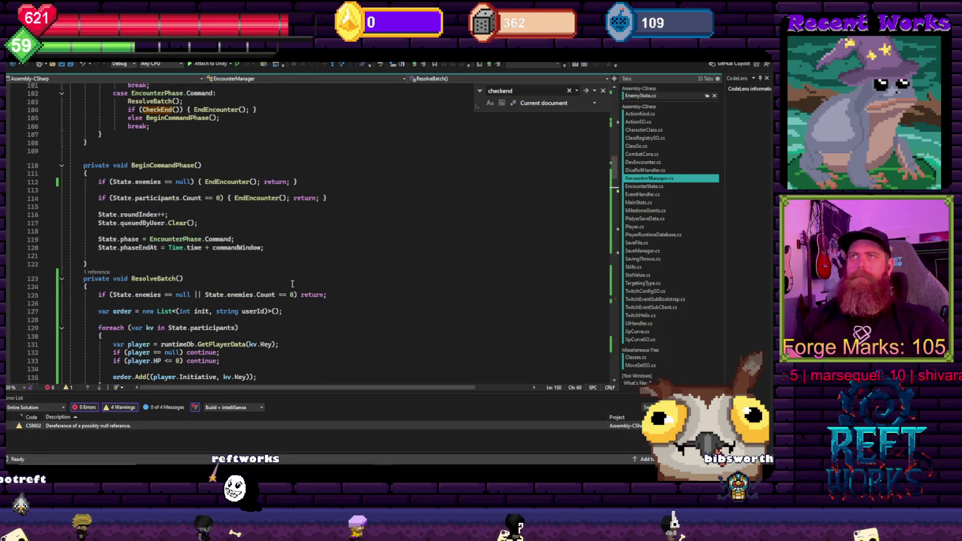
pyautogui.scroll(-6, 281, 306)
pyautogui.scroll(-4, 282, 307)
pyautogui.press('Up')
pyautogui.press('Up')
pyautogui.press('Up')
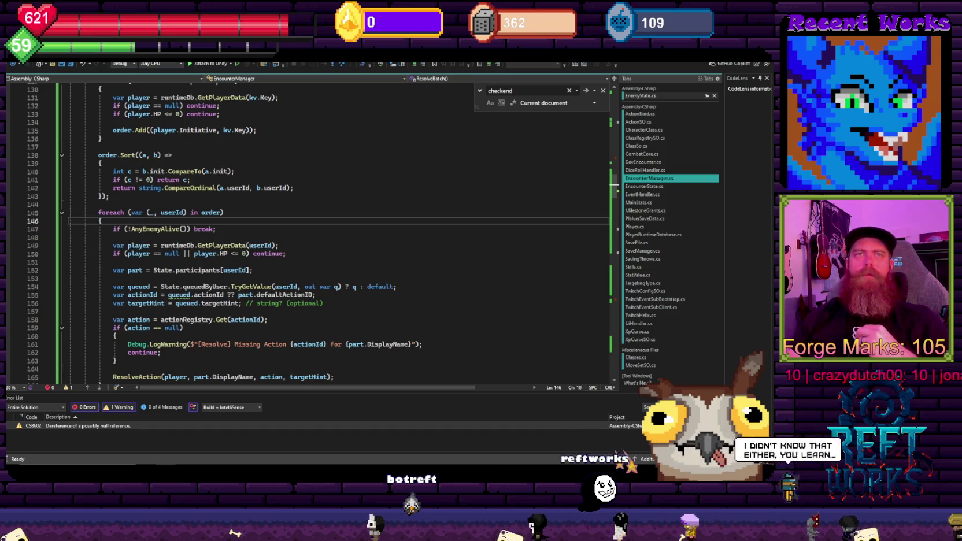
pyautogui.scroll(18, 310, 218)
pyautogui.scroll(18, 310, 219)
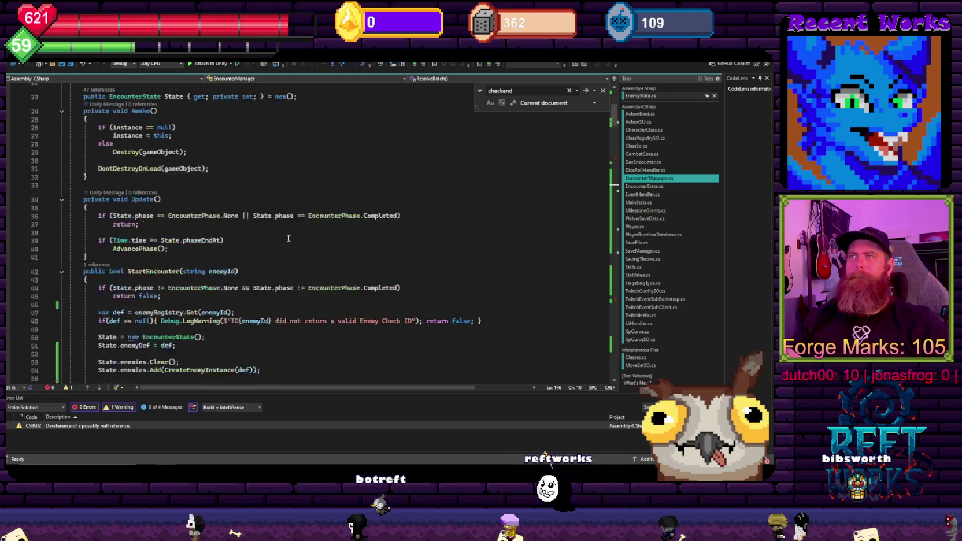
pyautogui.scroll(5, 288, 238)
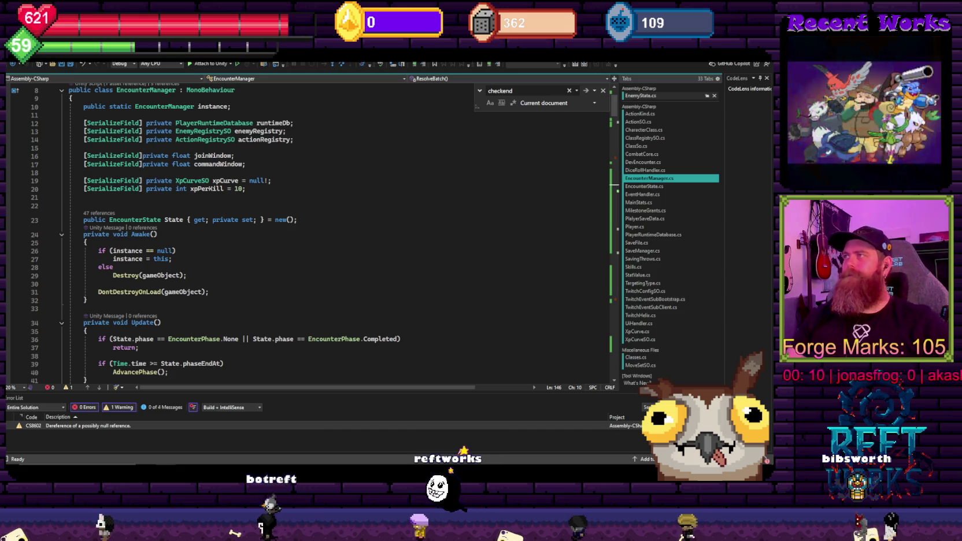
# Search for 'queue', view the QueuedAction class from line 91, and return to QueueAction
pyautogui.click(253, 252)
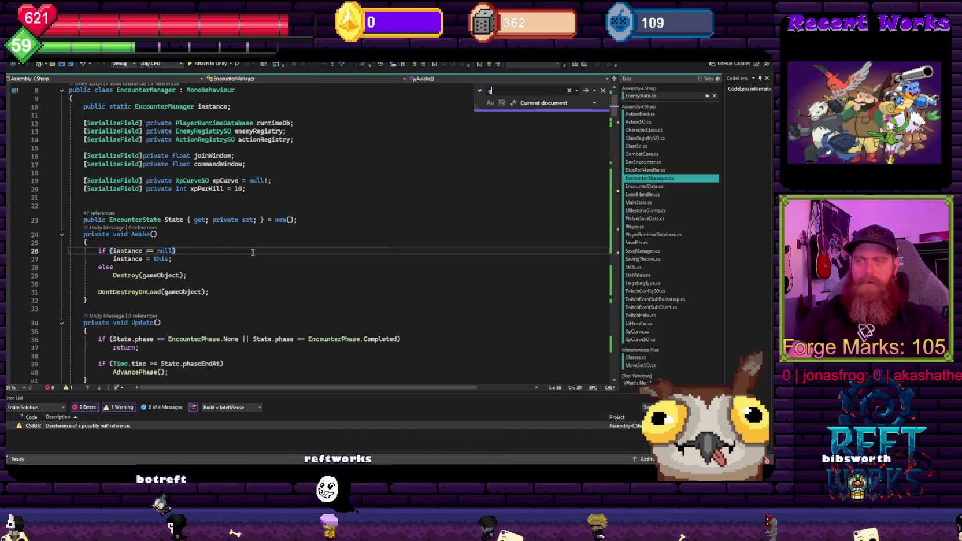
pyautogui.write('ueue')
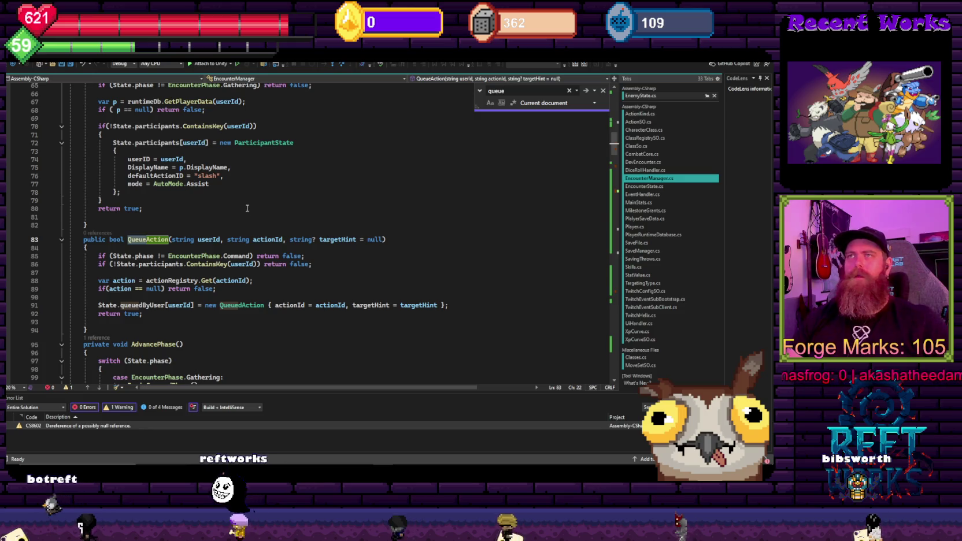
pyautogui.doubleClick(256, 307)
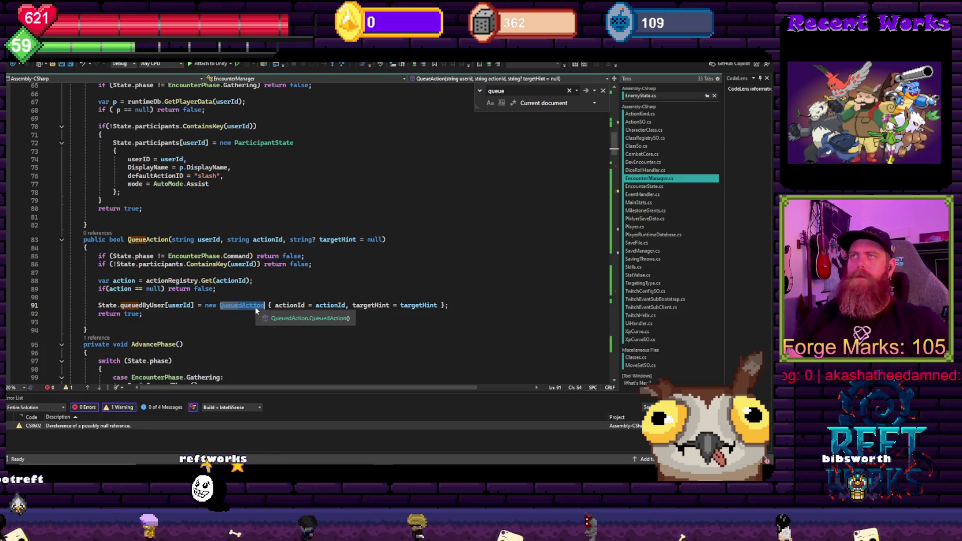
pyautogui.press('F12')
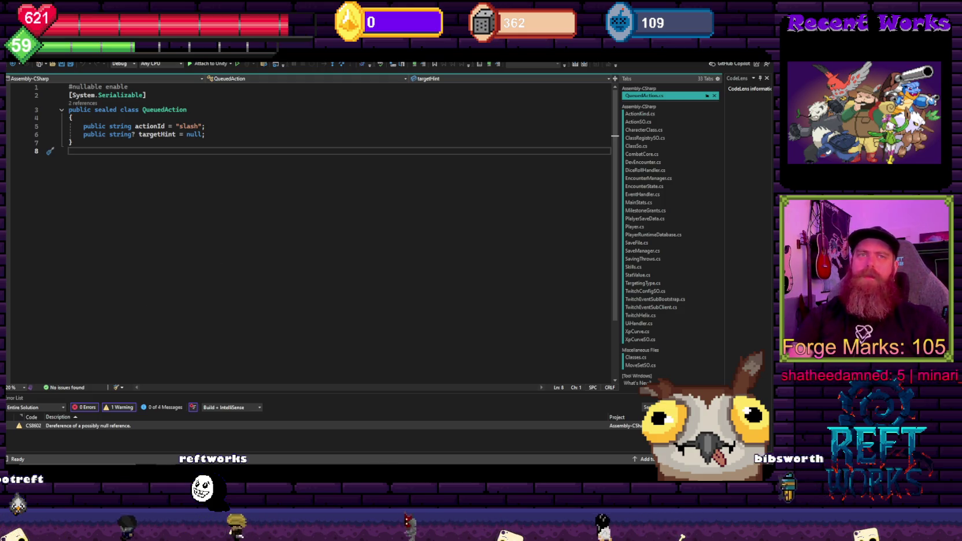
pyautogui.hotkey('ctrl', '-')
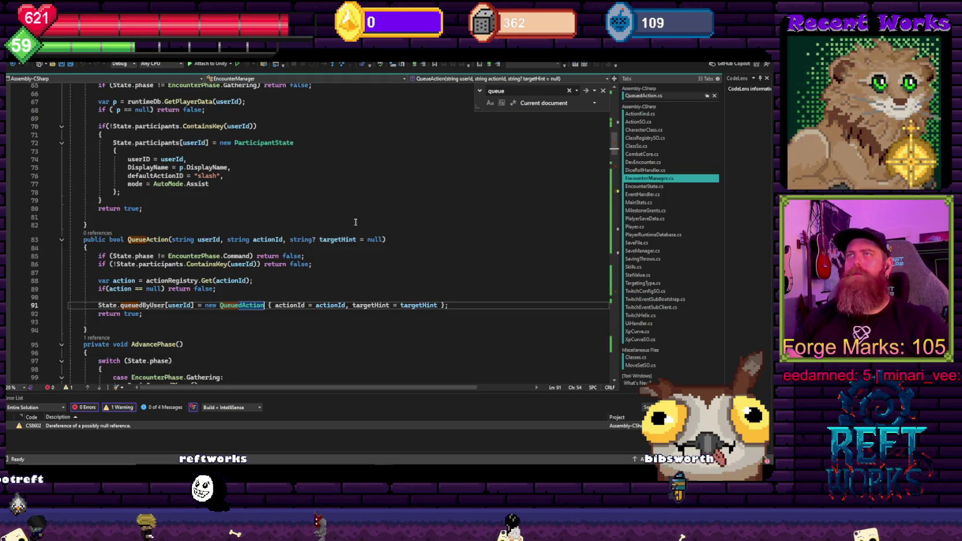
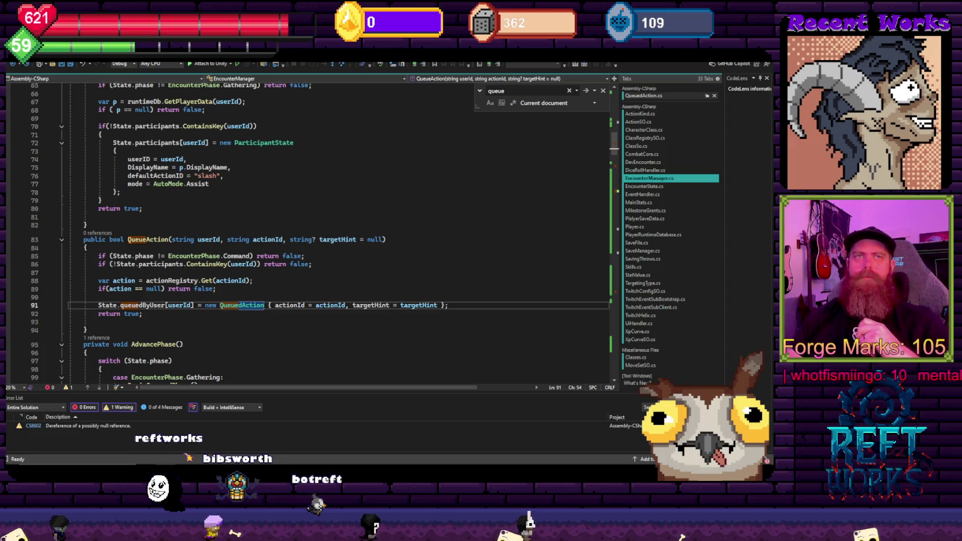
# Delete 'queued.actionId ??' on line 155 so actionId comes straight from part.defaultActionID
pyautogui.click(321, 223)
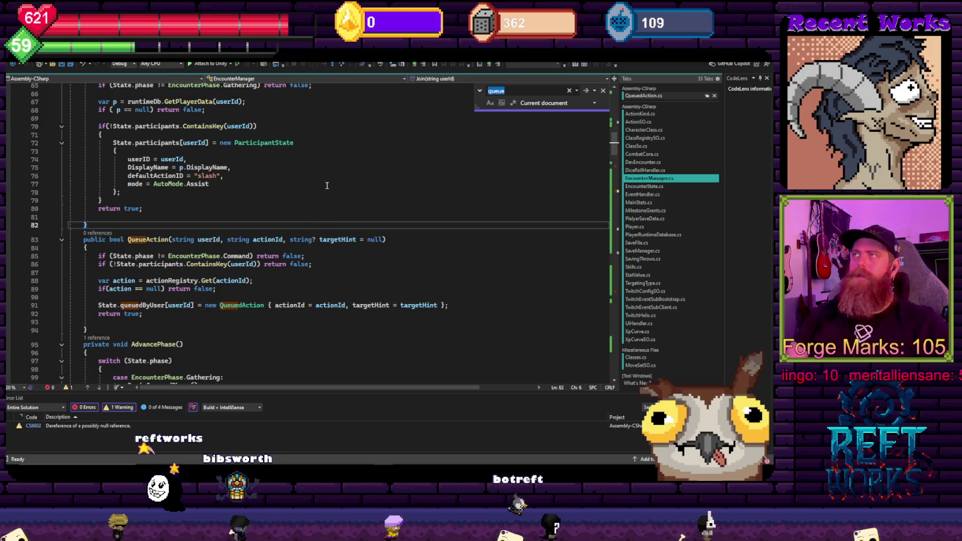
pyautogui.hotkey('ctrl', '-')
pyautogui.hotkey('ctrl', '-')
pyautogui.hotkey('ctrl', '-')
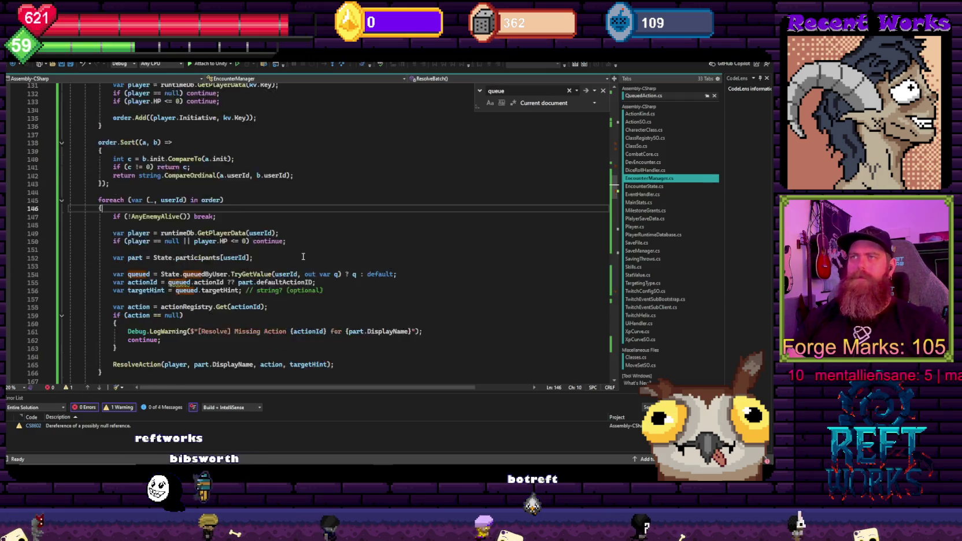
pyautogui.scroll(-1, 303, 256)
pyautogui.click(347, 258)
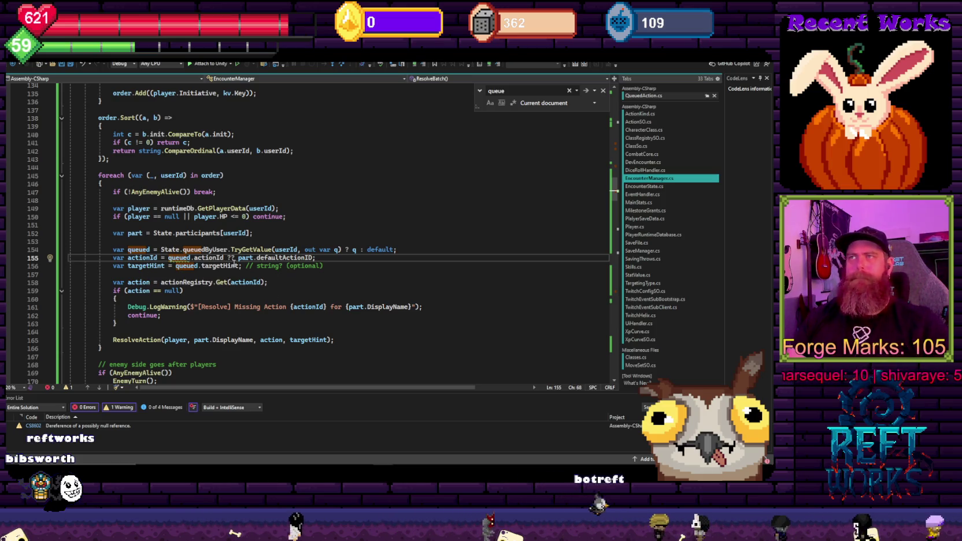
pyautogui.moveTo(235, 258); pyautogui.dragTo(168, 258)
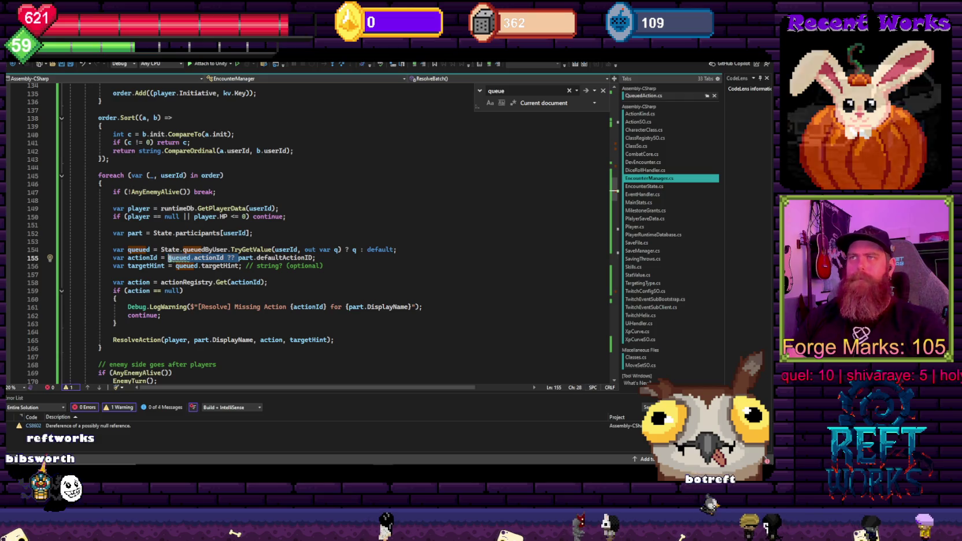
pyautogui.press('Delete')
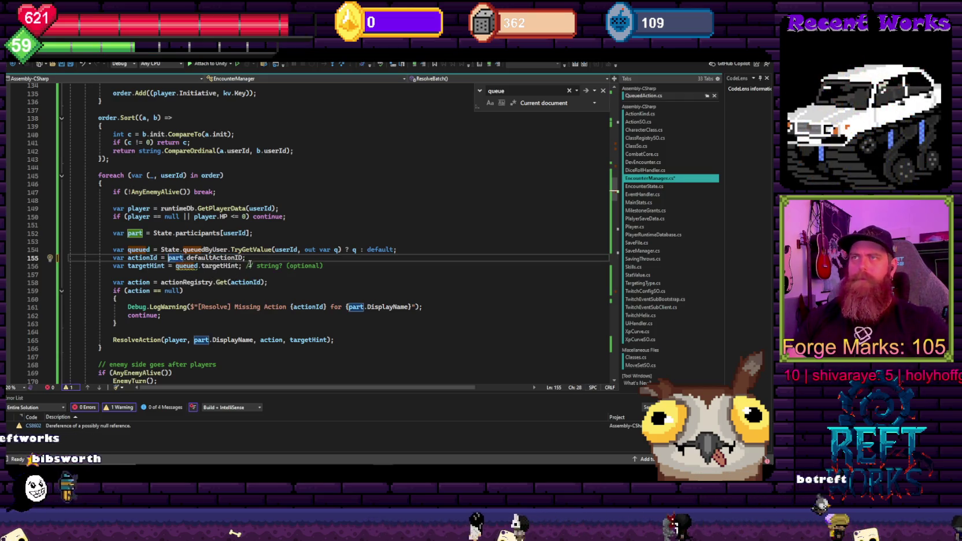
pyautogui.click(251, 258)
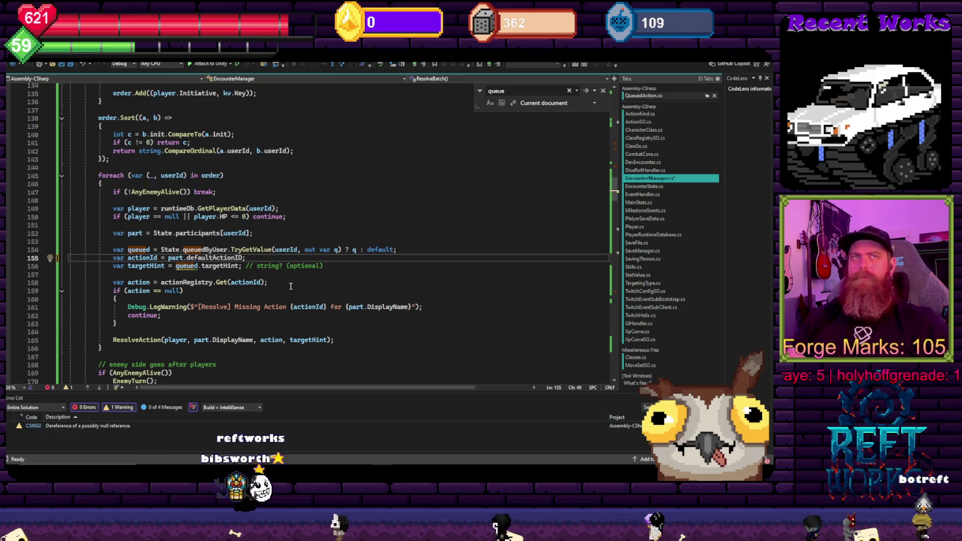
pyautogui.click(166, 266)
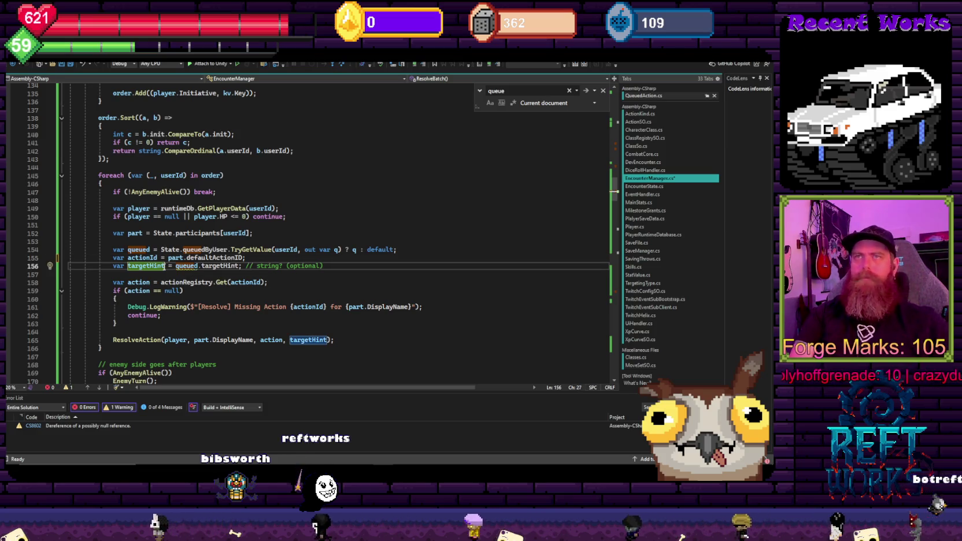
# Replace the queued.targetHint initializer on line 156 with null
pyautogui.write('?')
pyautogui.moveTo(244, 266); pyautogui.dragTo(181, 267)
pyautogui.moveTo(182, 271)
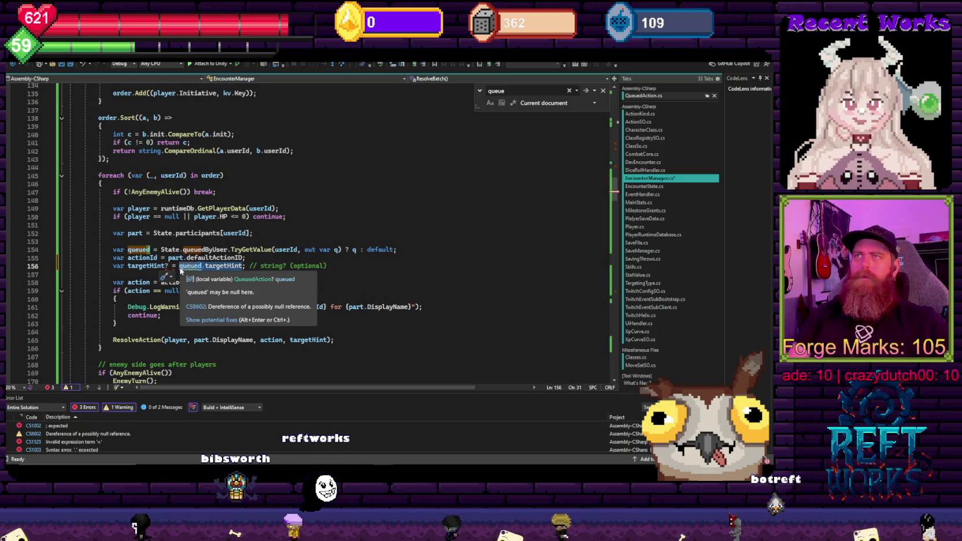
pyautogui.write('nul')
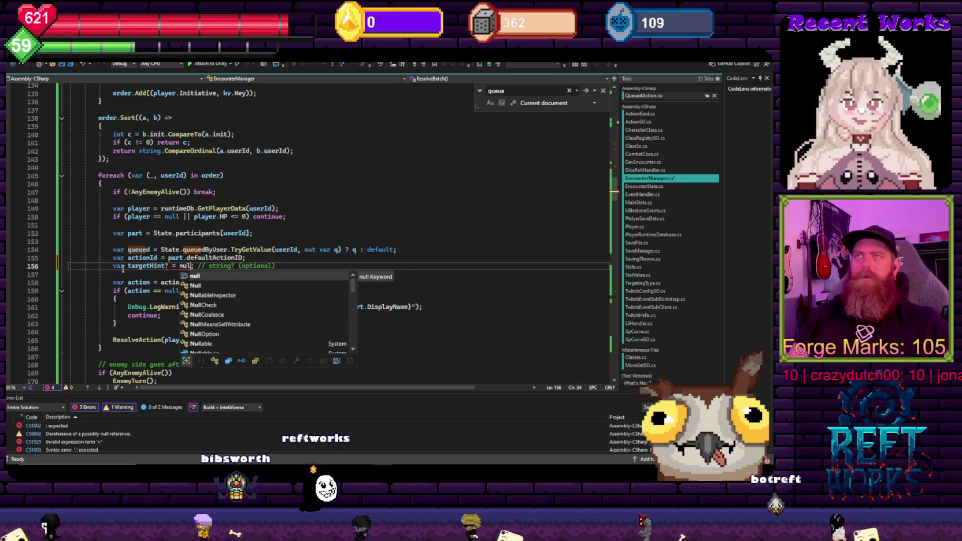
# Change targetHint's type from var to string? and complete the null literal
pyautogui.doubleClick(119, 266)
pyautogui.write('string')
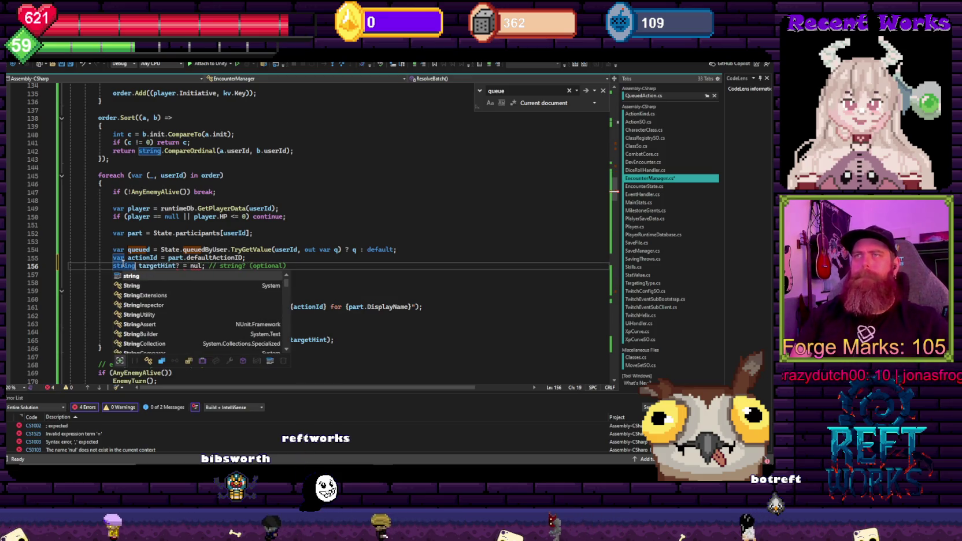
pyautogui.click(310, 215)
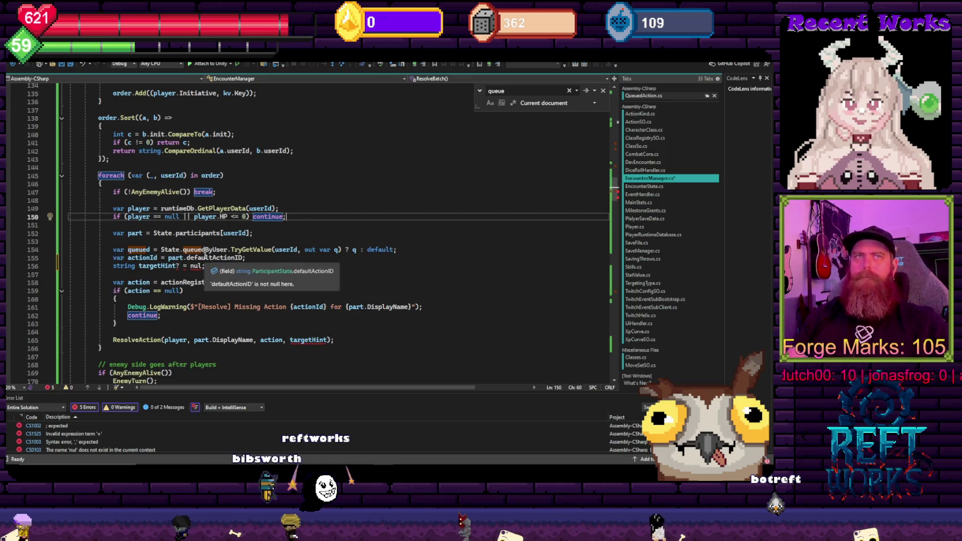
pyautogui.doubleClick(178, 265)
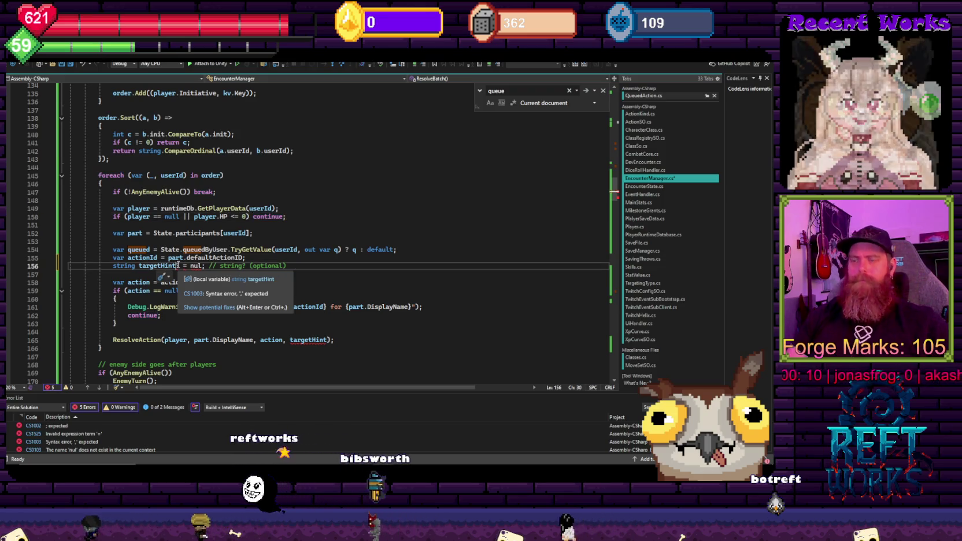
pyautogui.press('Left')
pyautogui.press('Left')
pyautogui.write('?')
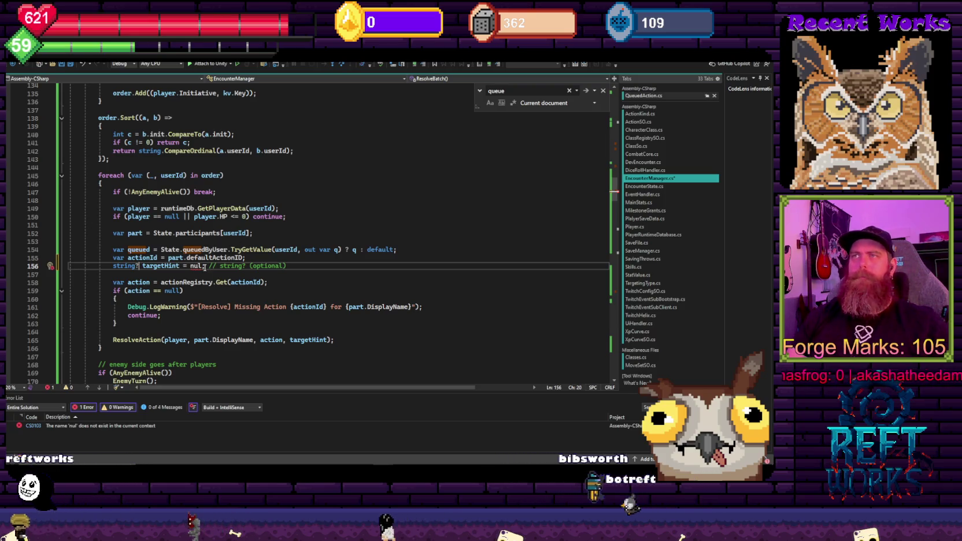
pyautogui.click(202, 266)
pyautogui.write('l')
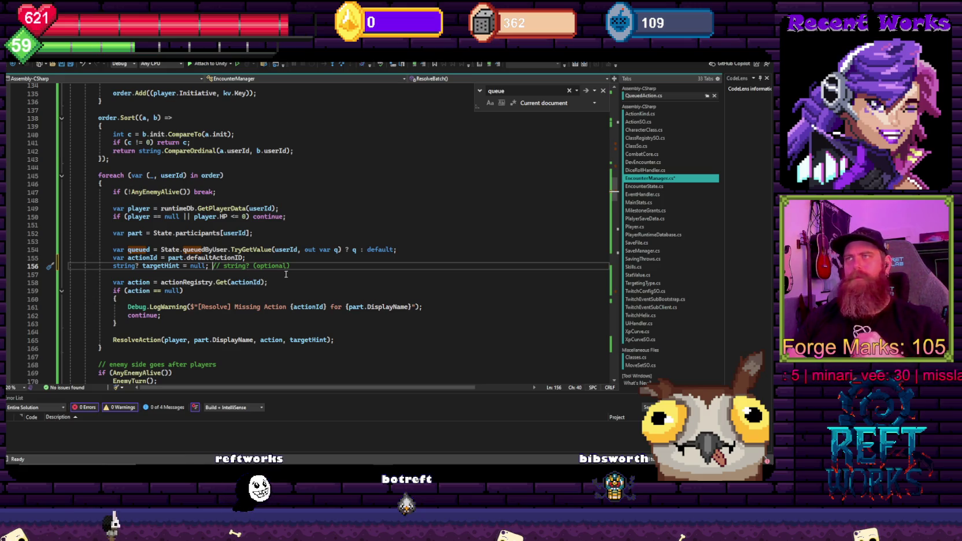
# Start line 158 as 'if (State.queuedByUser.TryGetValue(userId, out var q)', pasting the lookup from line 154
pyautogui.press('Return')
pyautogui.press('Return')
pyautogui.write('if (stat')
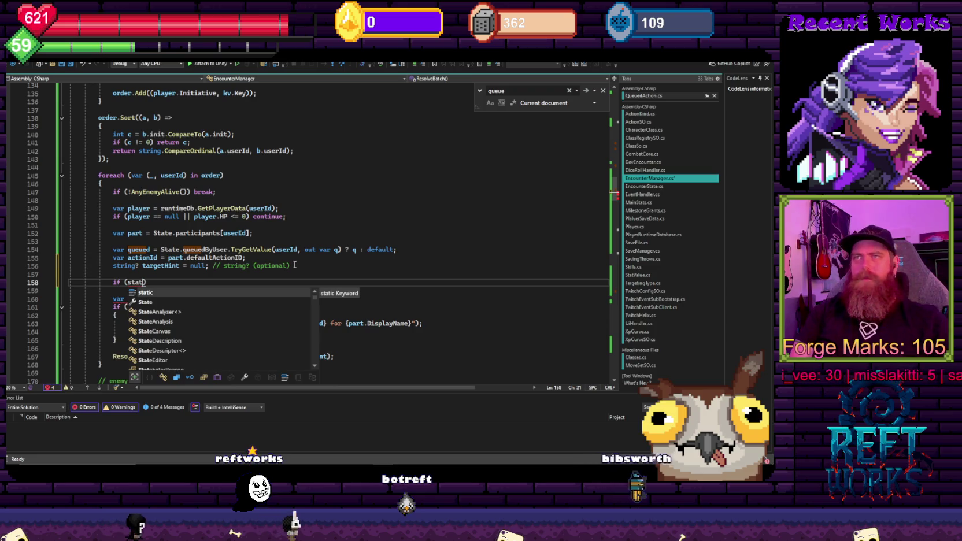
pyautogui.write('e.queuedByUser')
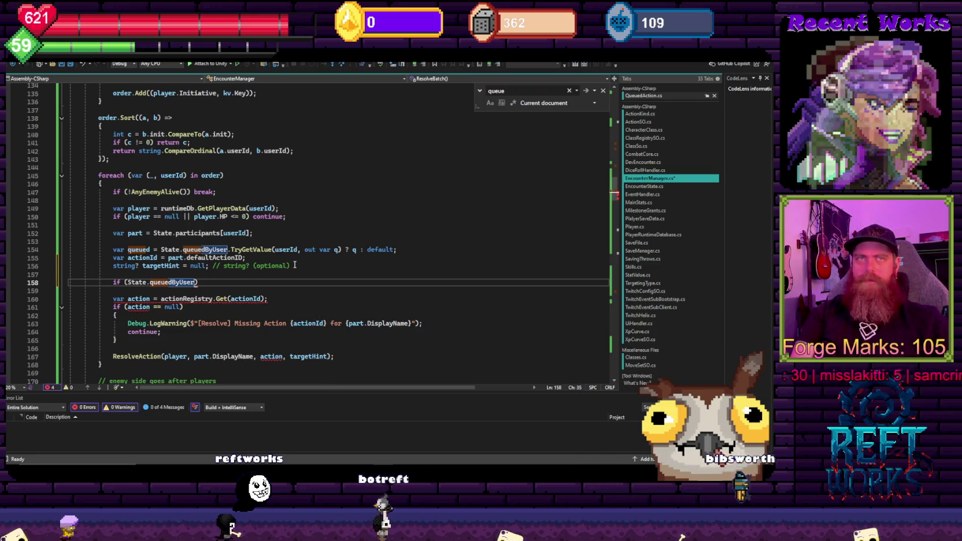
pyautogui.write('(try')
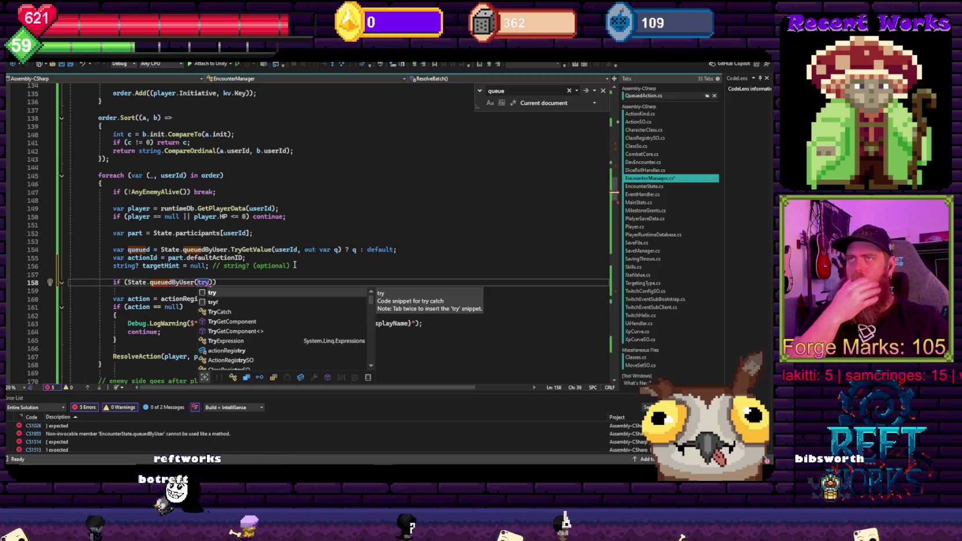
pyautogui.click(295, 264)
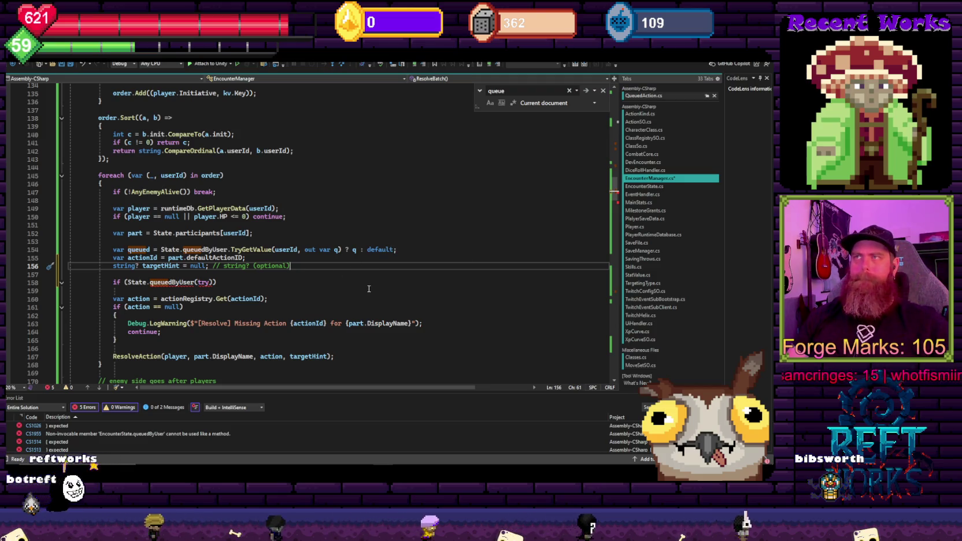
pyautogui.moveTo(340, 250); pyautogui.dragTo(157, 250)
pyautogui.moveTo(216, 282); pyautogui.dragTo(125, 283)
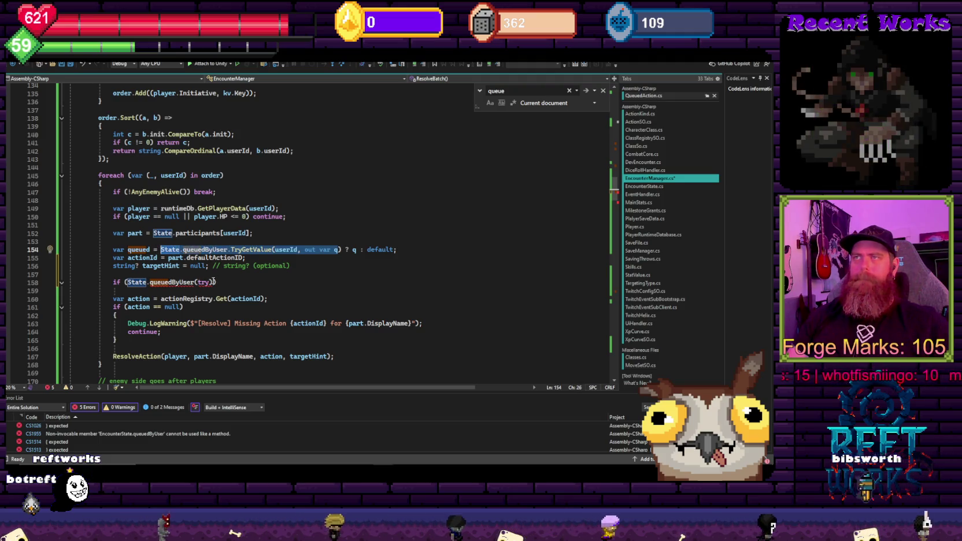
pyautogui.write('(State.queuedByUser.TryGetValue(userId, out var q)')
pyautogui.hotkey('ctrl', 'Left')
pyautogui.hotkey('ctrl', 'Left')
pyautogui.hotkey('ctrl', 'Left')
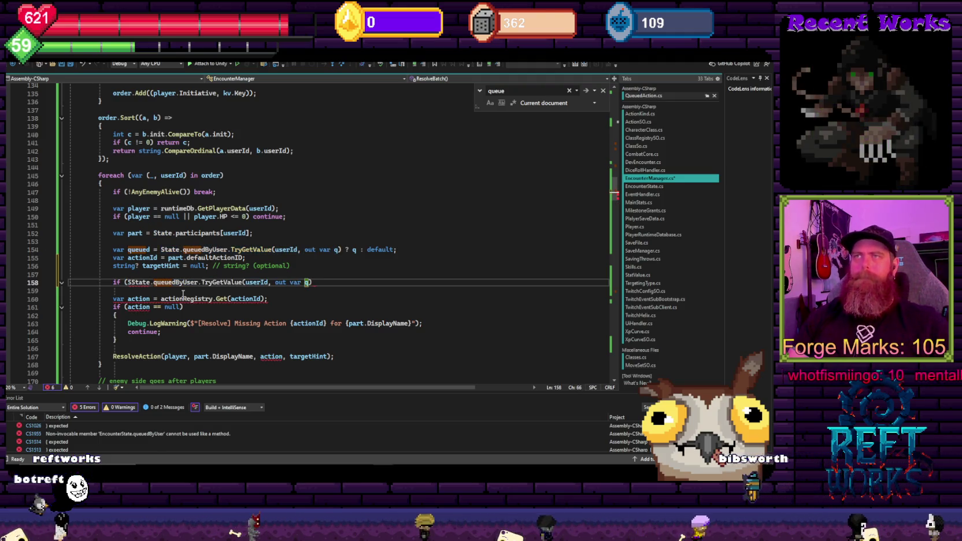
pyautogui.press('Delete')
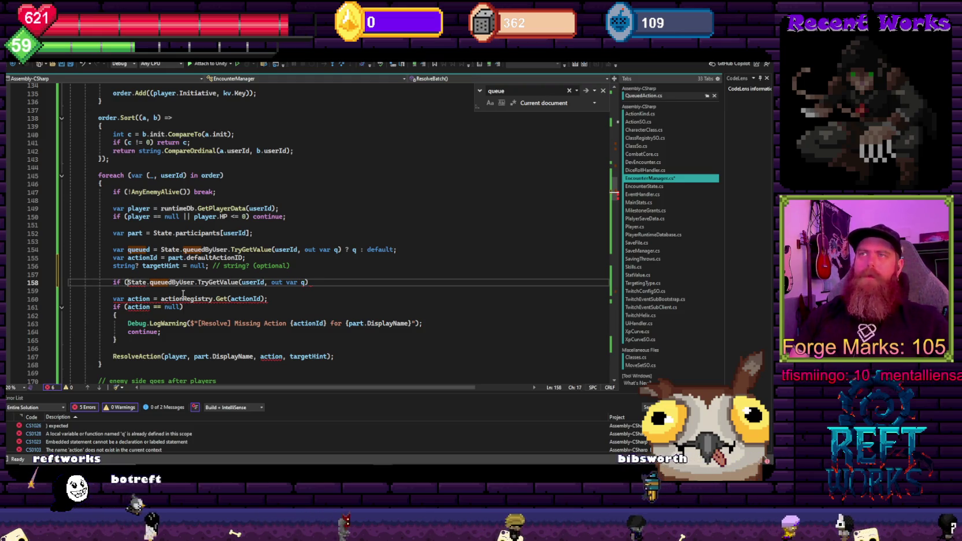
pyautogui.click(292, 265)
pyautogui.click(314, 282)
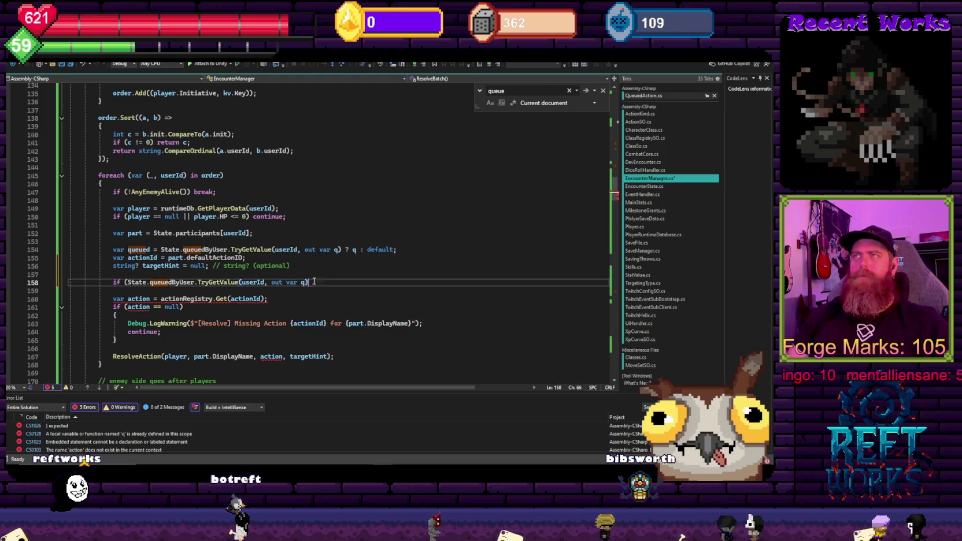
pyautogui.hotkey('alt', 'Tab')
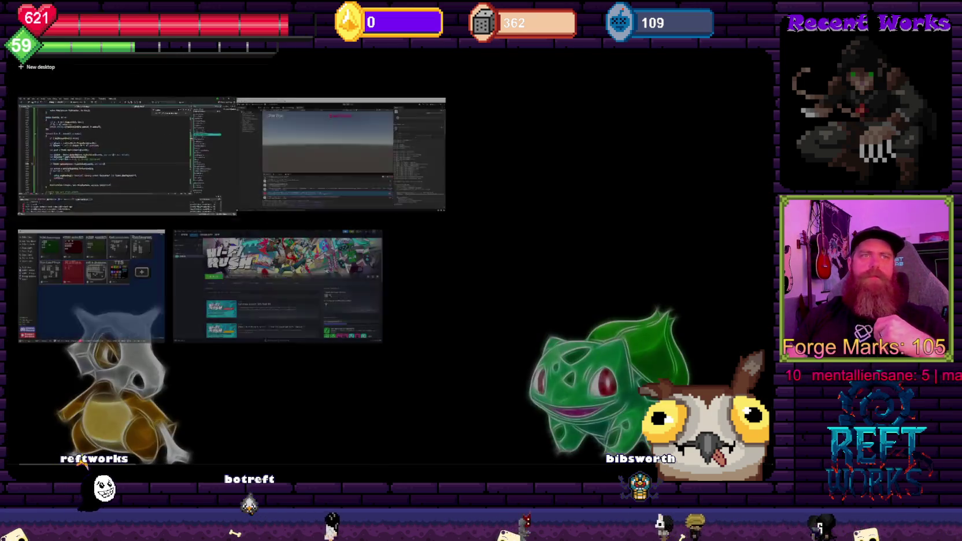
pyautogui.press('Escape')
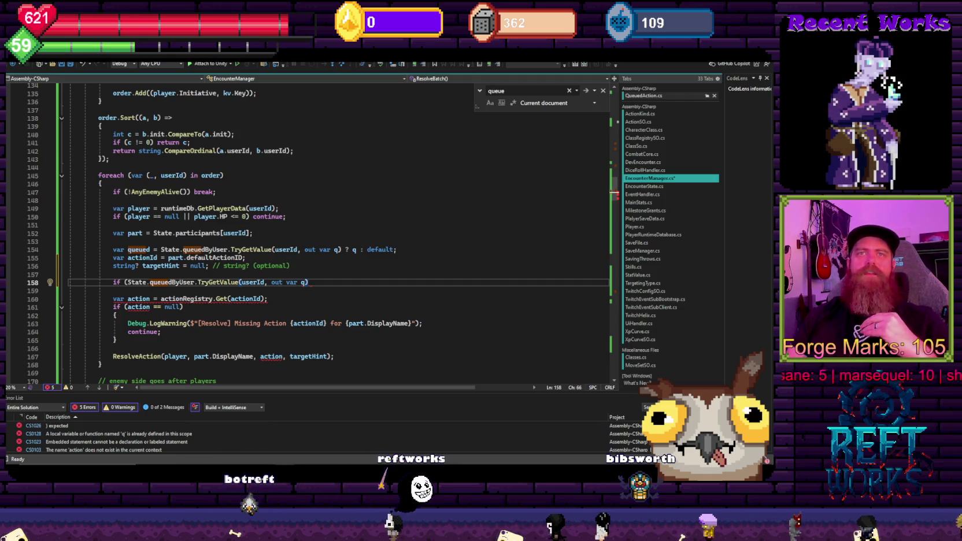
# Complete line 158's if condition with '&& q != null)'
pyautogui.click(321, 217)
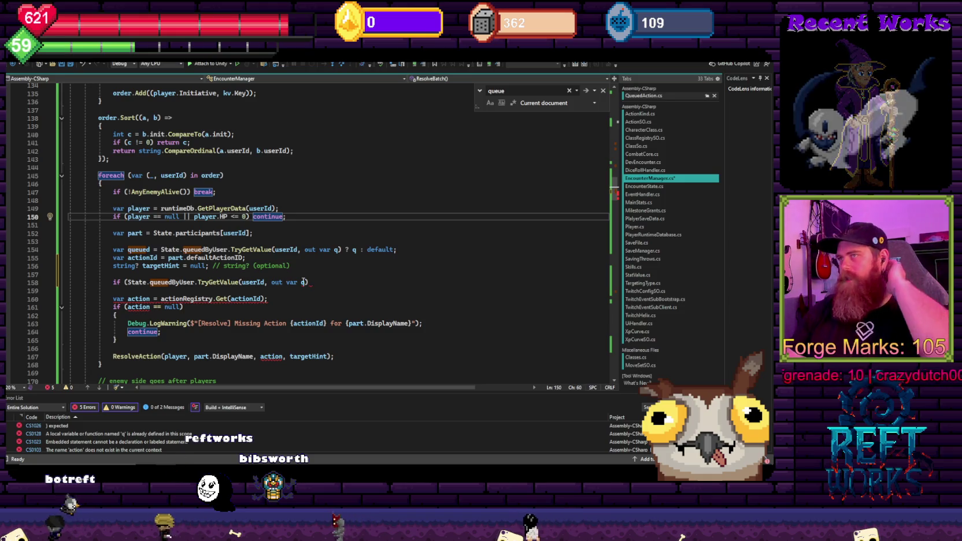
pyautogui.click(323, 281)
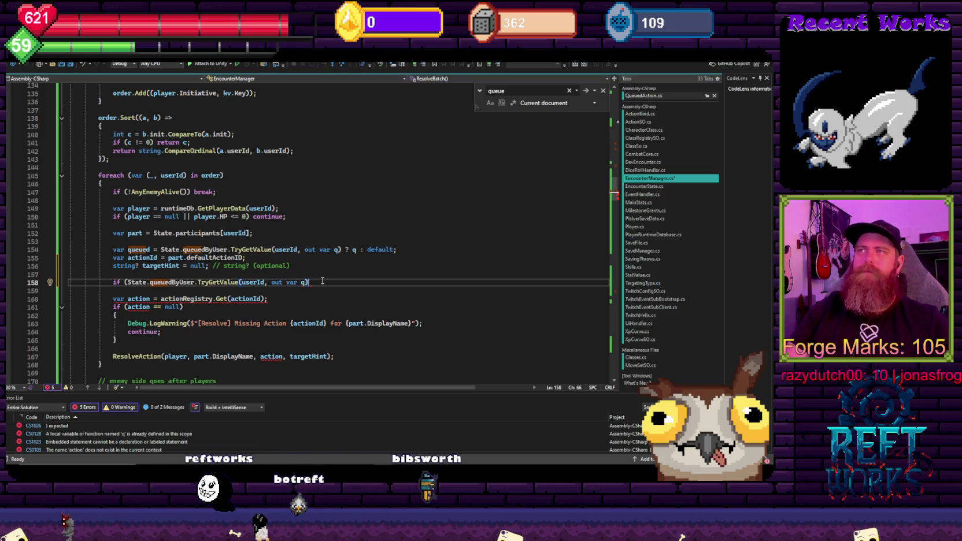
pyautogui.moveTo(303, 282)
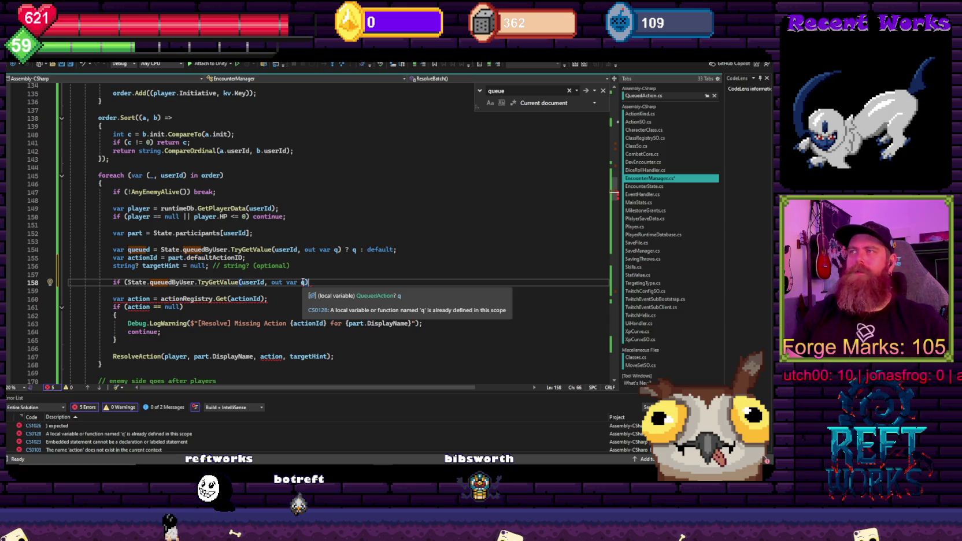
pyautogui.click(326, 270)
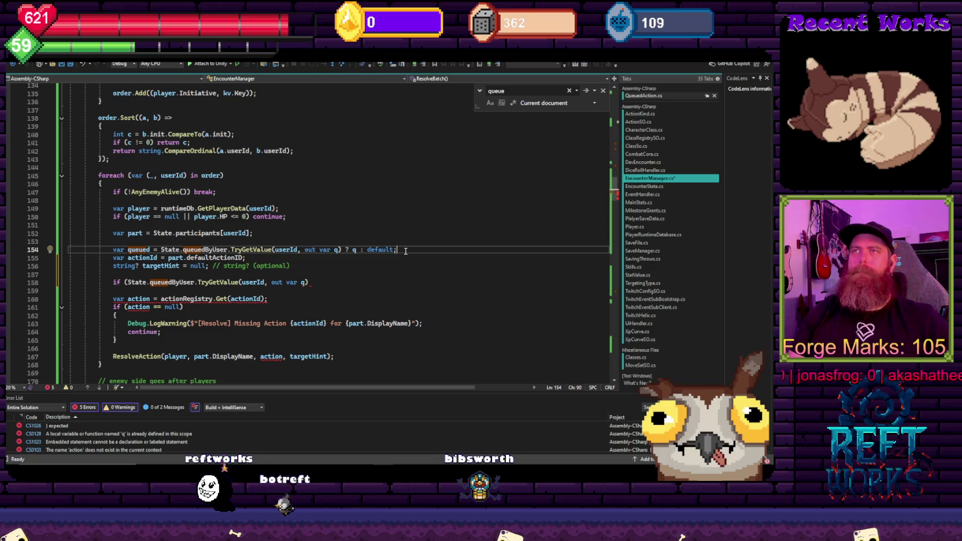
pyautogui.click(327, 283)
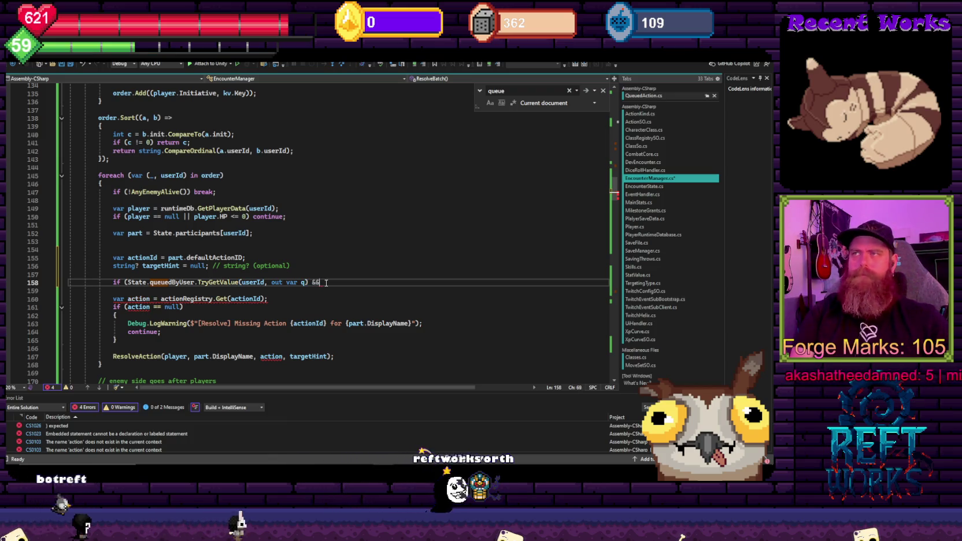
pyautogui.write(' que')
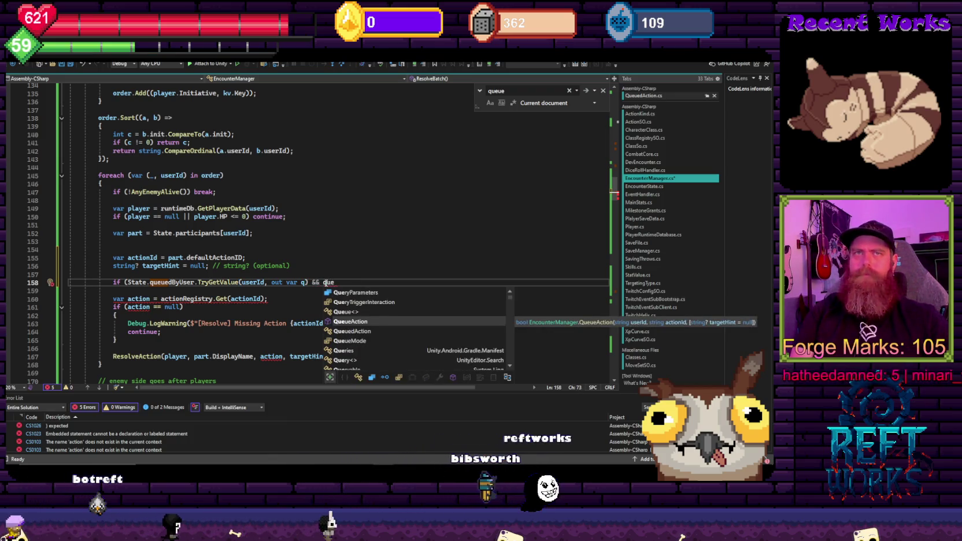
pyautogui.write('ued')
pyautogui.press('BackSpace')
pyautogui.press('BackSpace')
pyautogui.press('BackSpace')
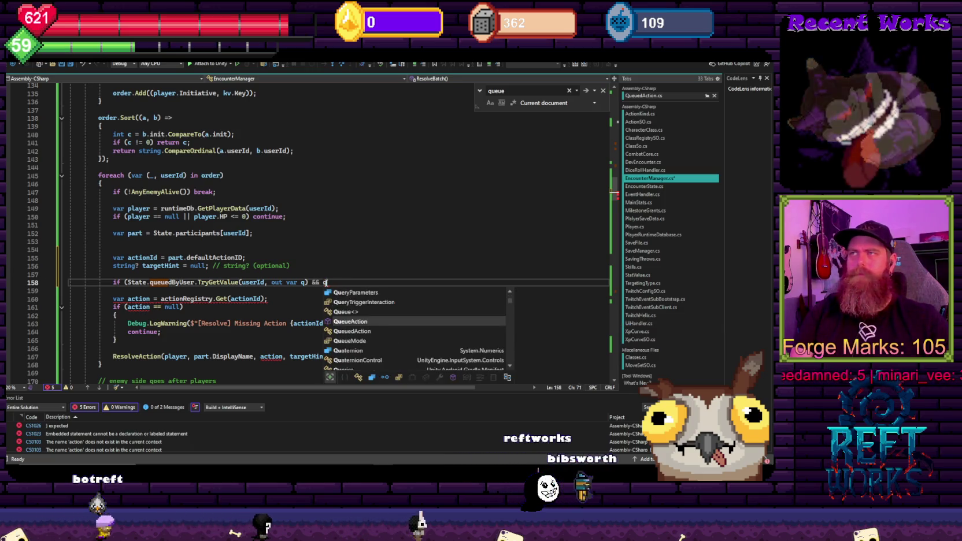
pyautogui.write('!= nlul')
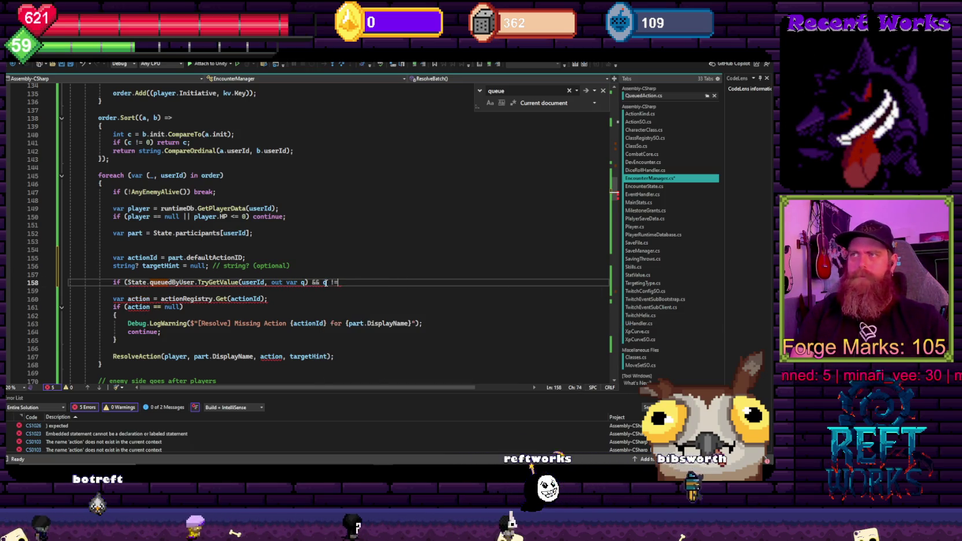
pyautogui.press('BackSpace')
pyautogui.press('BackSpace')
pyautogui.press('BackSpace')
pyautogui.write('ull)')
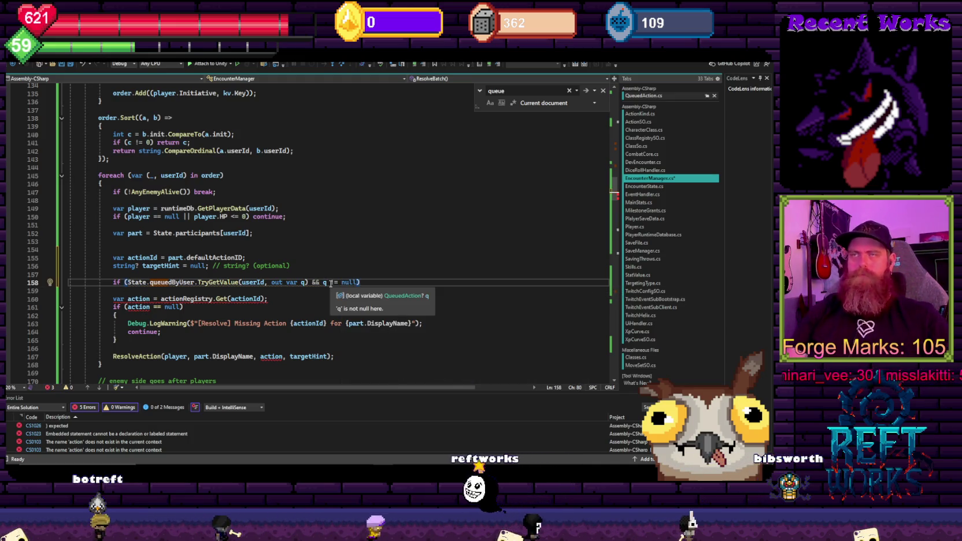
# Add the if block's braces containing an empty 'if (!string.IsNullOrEmpty(actionId))' block
pyautogui.press('Return')
pyautogui.write('{')
pyautogui.press('Return')
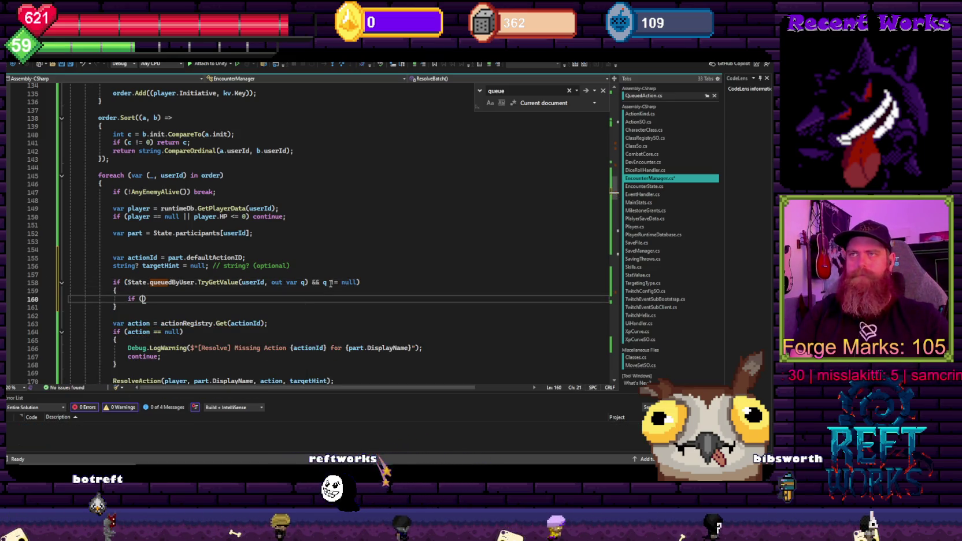
pyautogui.write('!string')
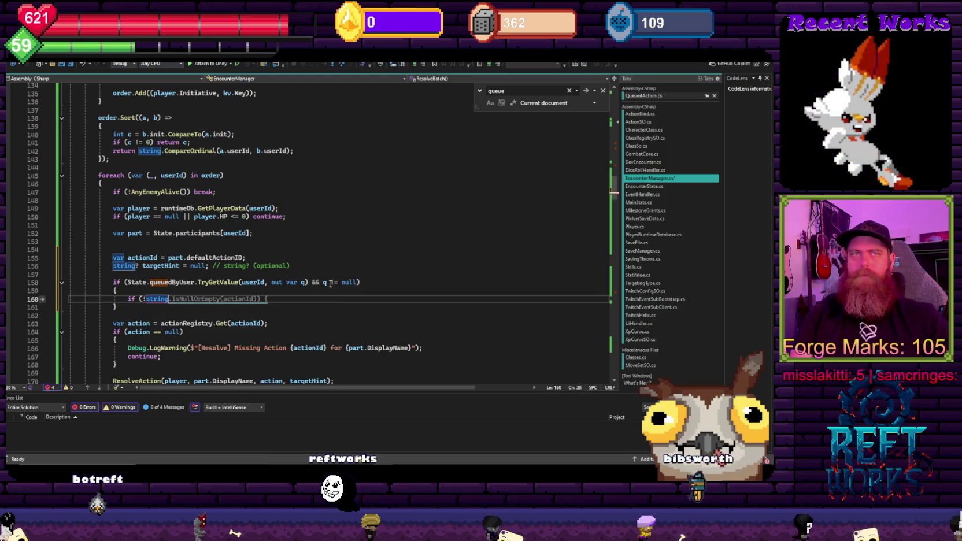
pyautogui.write('.IsNullOrEmpty')
pyautogui.press('Tab')
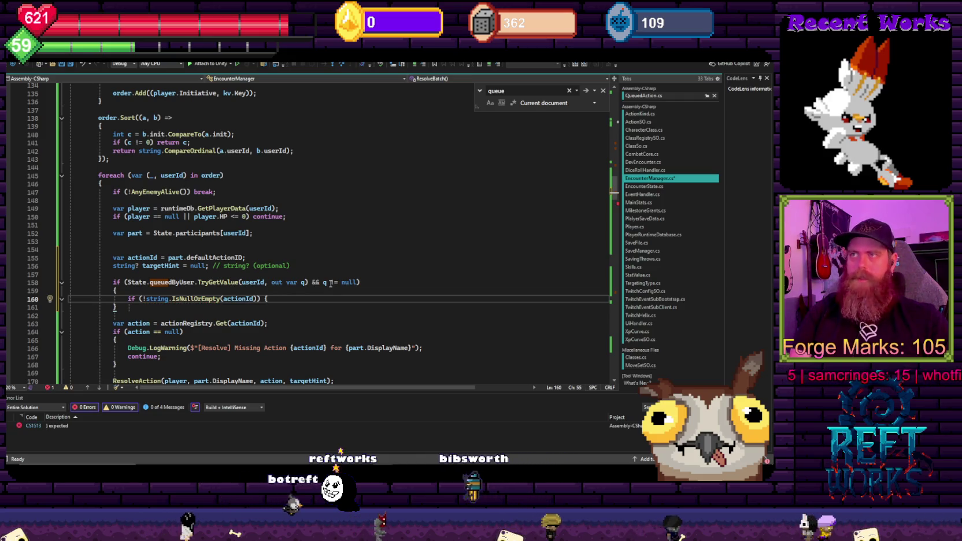
pyautogui.press('Return')
pyautogui.write('}')
pyautogui.press('Return')
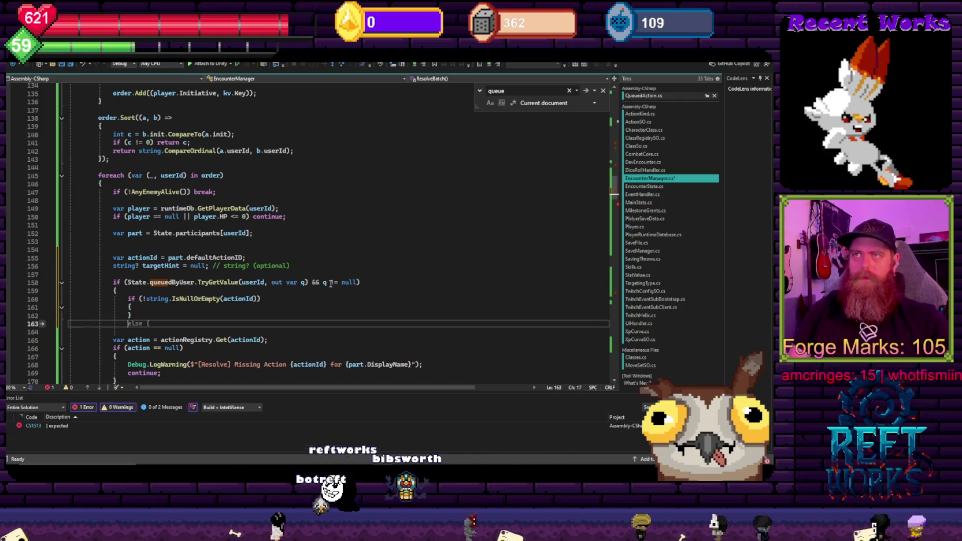
pyautogui.press('Up')
pyautogui.press('Up')
pyautogui.press('Return')
pyautogui.press('Down')
pyautogui.press('Down')
pyautogui.press('Down')
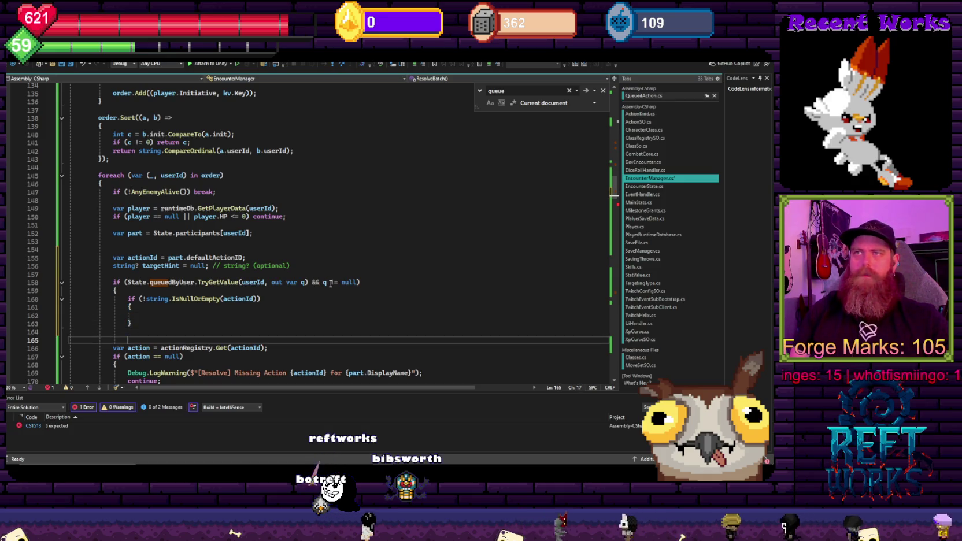
pyautogui.scroll(-4, 330, 284)
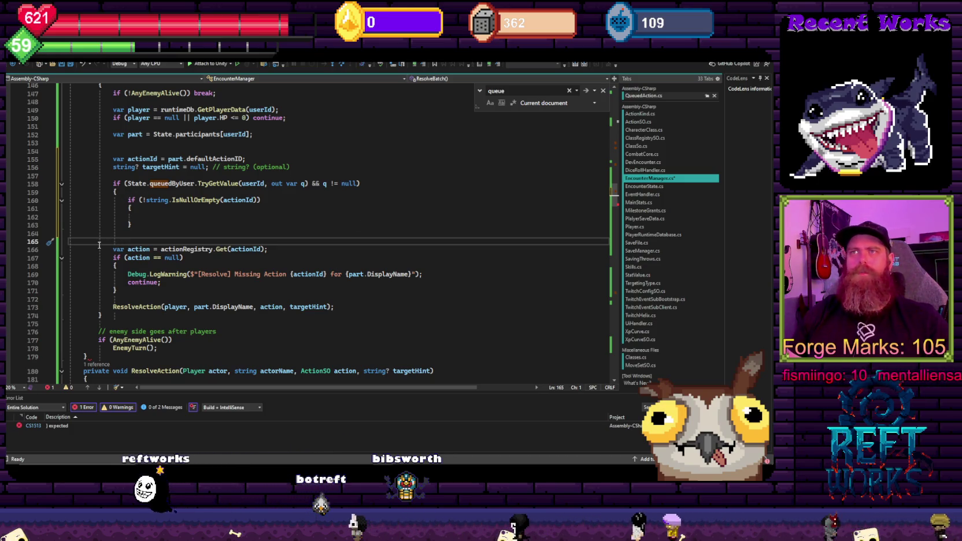
pyautogui.write('}')
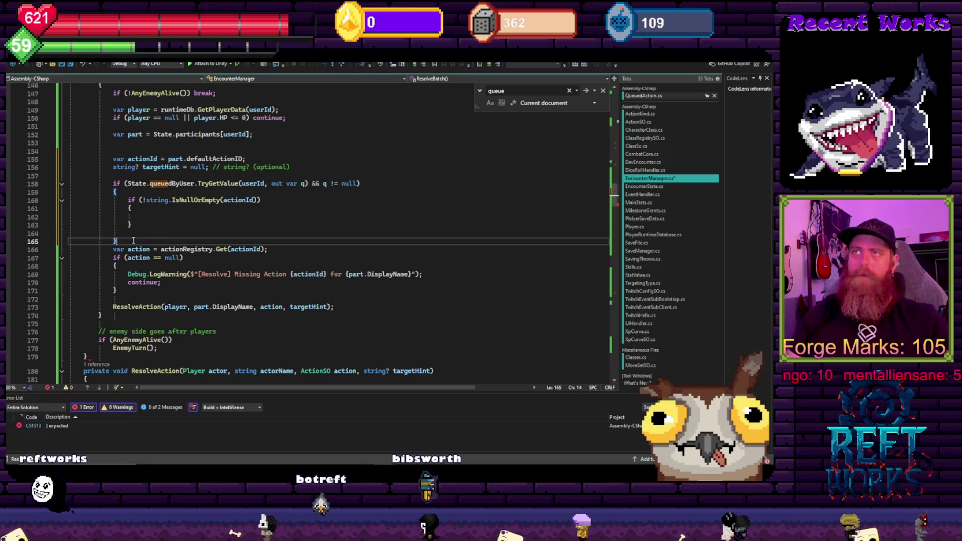
pyautogui.click(149, 214)
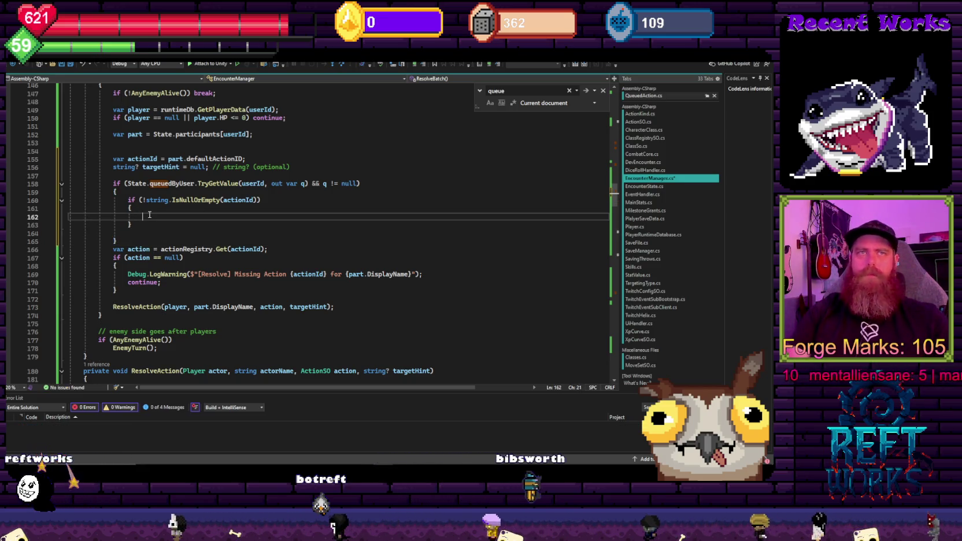
# Assign actionId = q.actionId and targetHint = q.targetHint inside the blocks, then save
pyautogui.write('act')
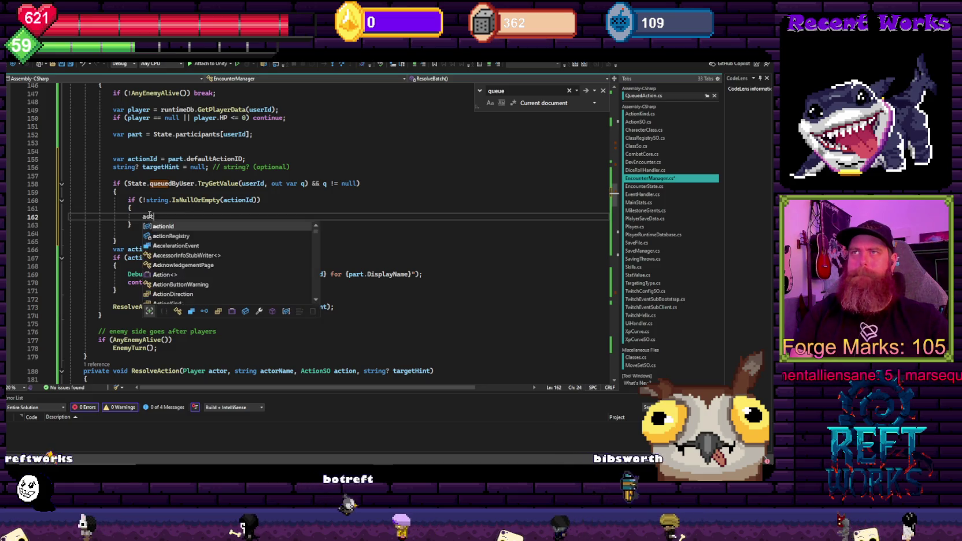
pyautogui.write('oionId =')
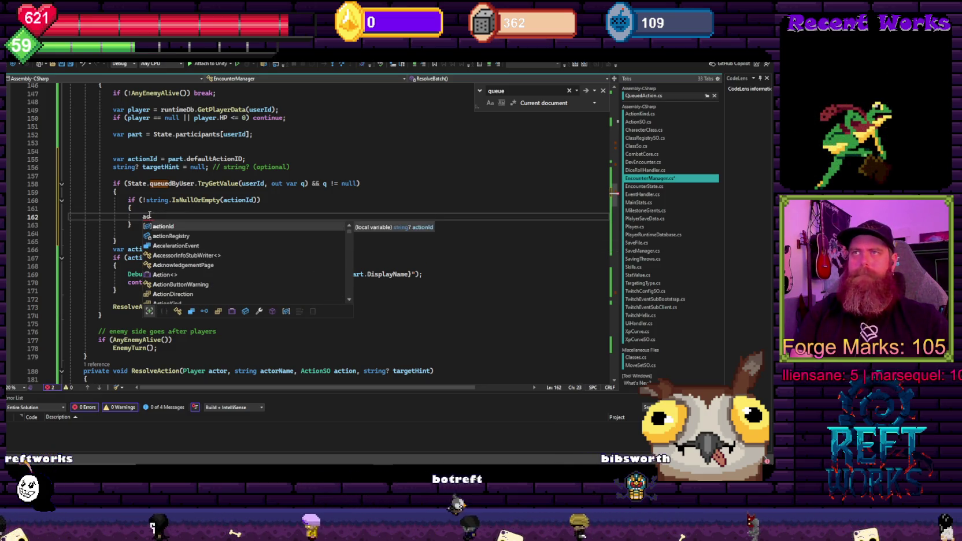
pyautogui.write(' quq')
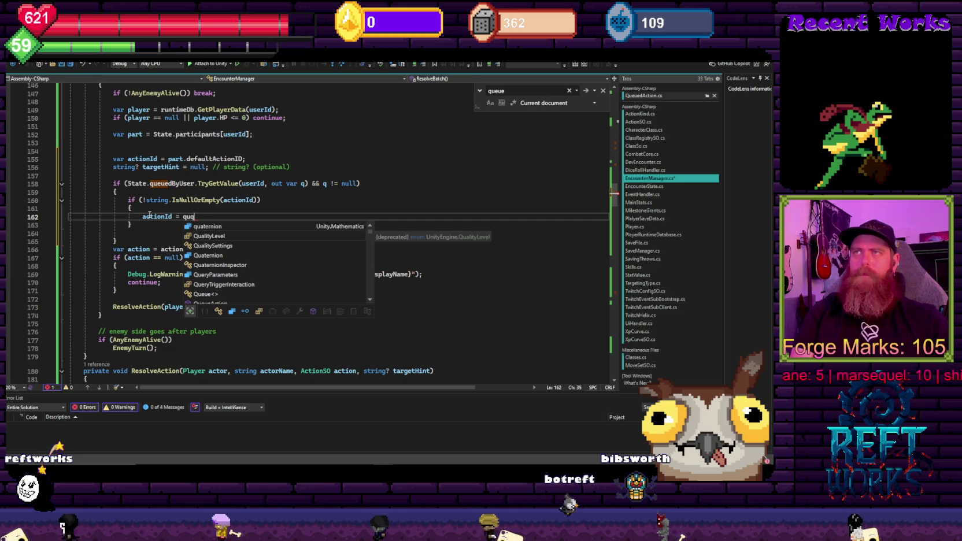
pyautogui.press('BackSpace')
pyautogui.press('BackSpace')
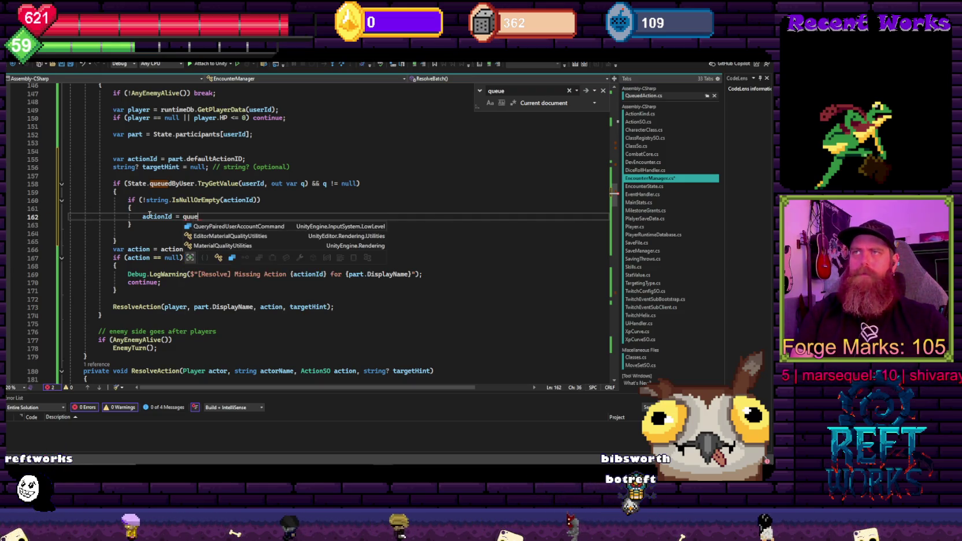
pyautogui.write('.actionId')
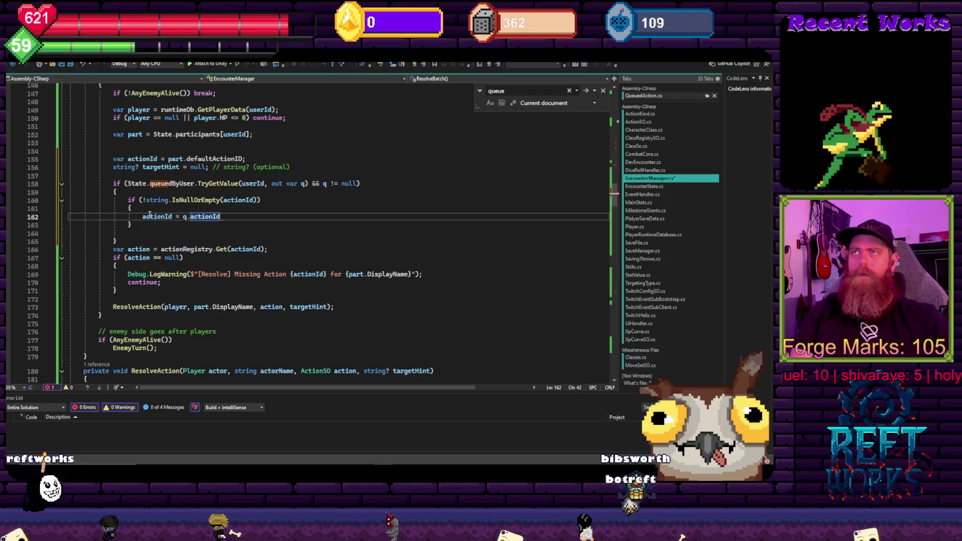
pyautogui.write(';')
pyautogui.press('Return')
pyautogui.press('Down')
pyautogui.press('Down')
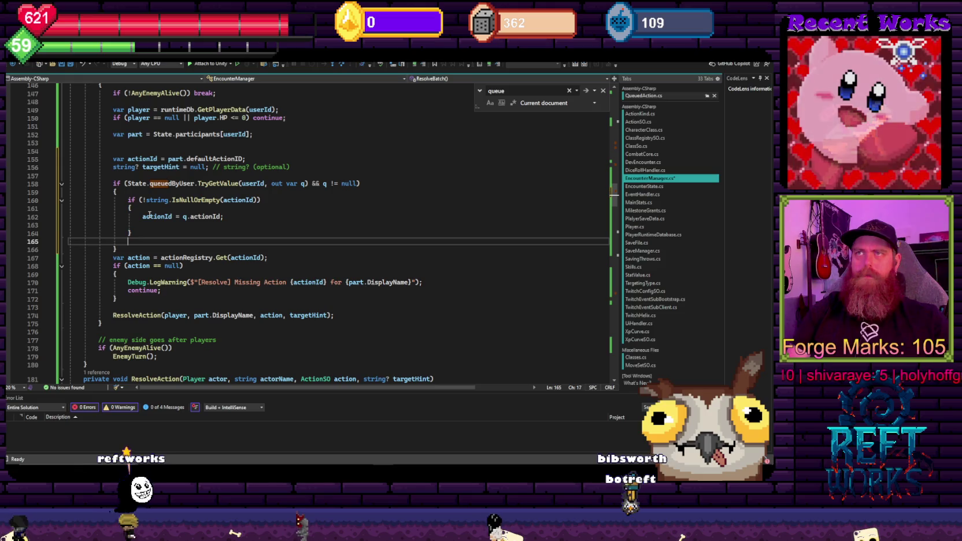
pyautogui.write('targ')
pyautogui.press('Tab')
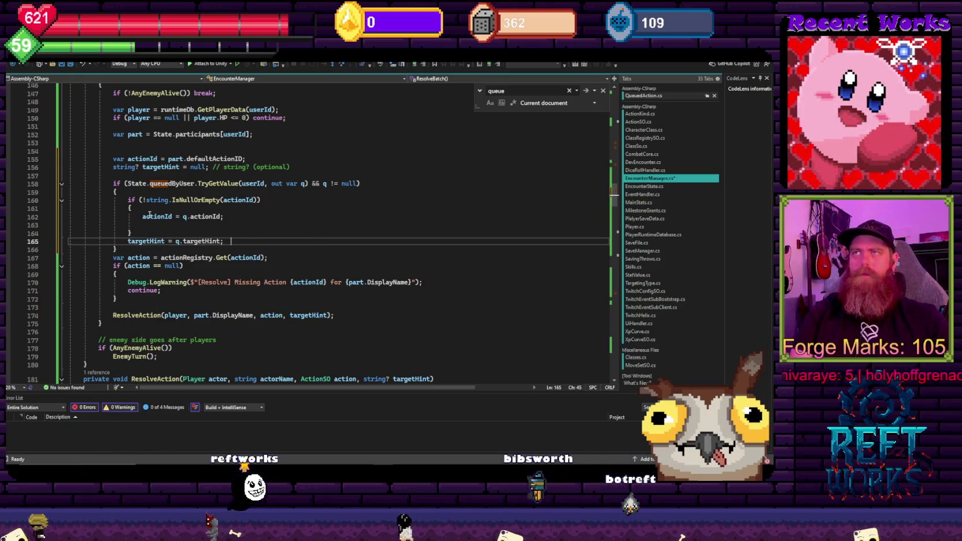
pyautogui.hotkey('ctrl', 's')
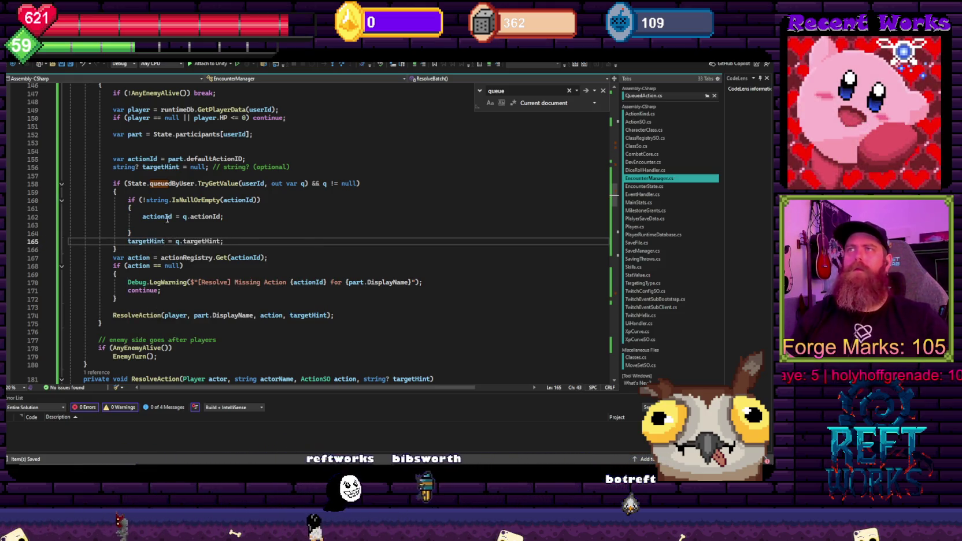
# Remove blank line 163 after the actionId assignment and switch to the Unity editor
pyautogui.click(235, 217)
pyautogui.press('Delete')
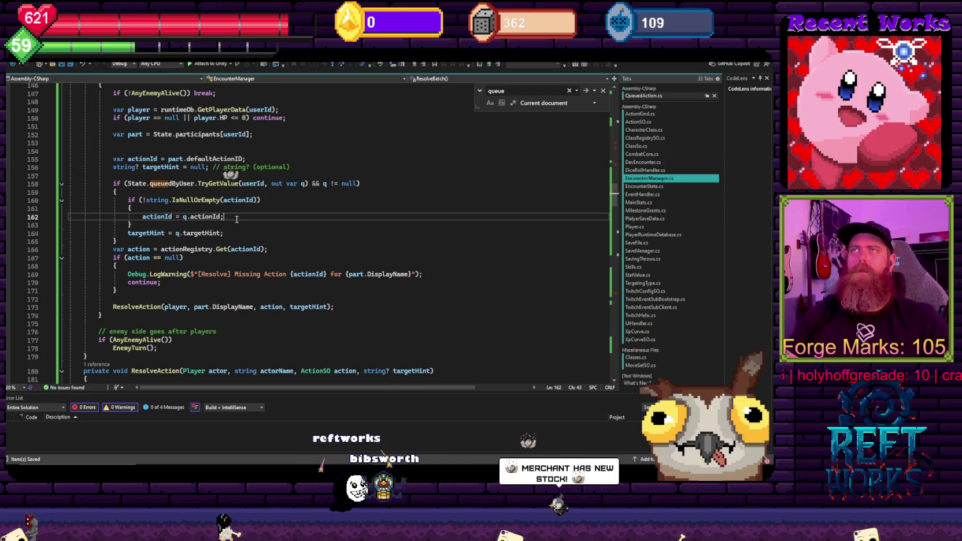
pyautogui.scroll(3, 237, 305)
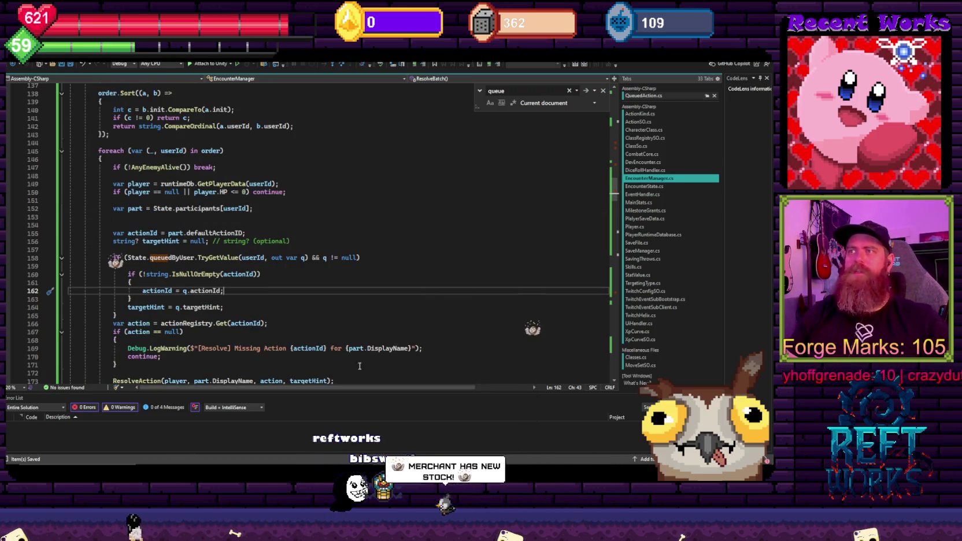
pyautogui.hotkey('alt', 'Tab')
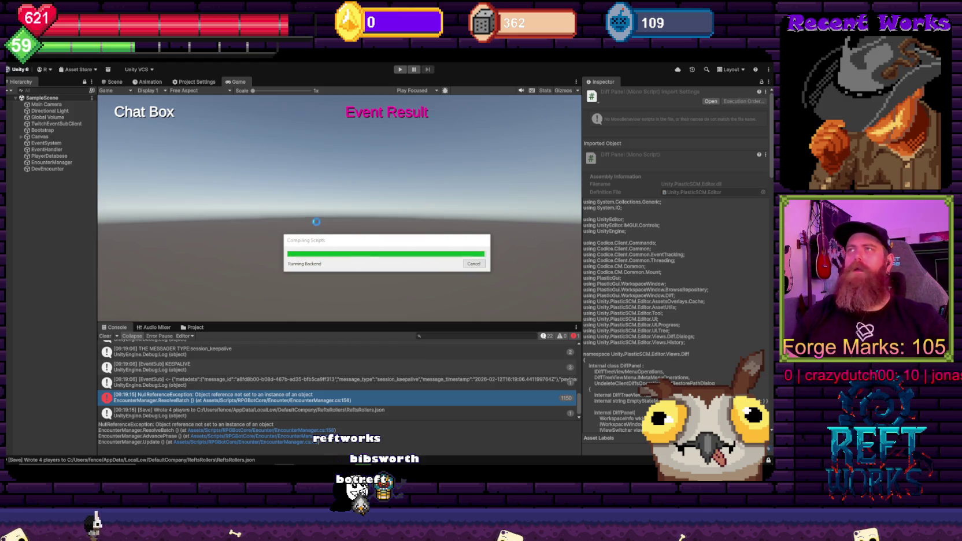
# Enter Play mode in Unity to run the encounter scene
pyautogui.click(400, 69)
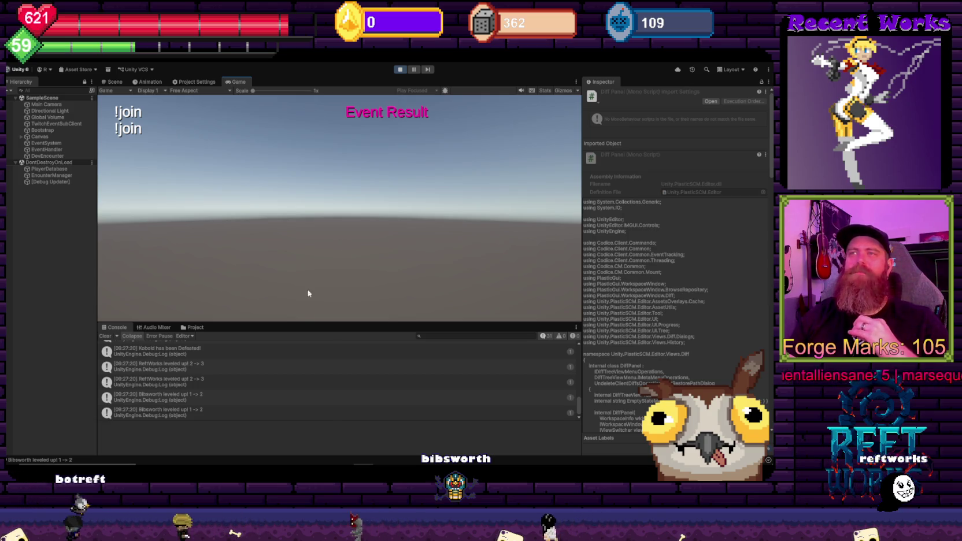
pyautogui.scroll(1, 284, 410)
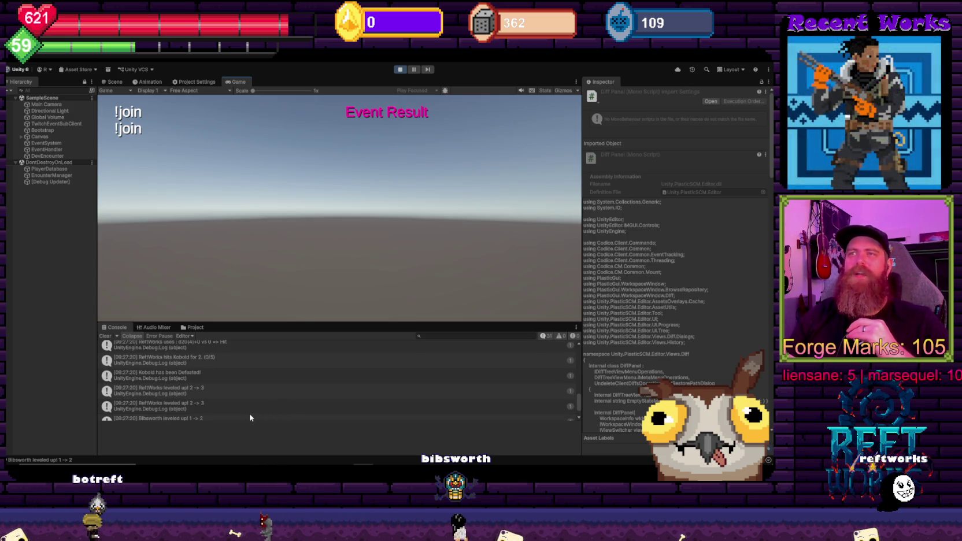
pyautogui.scroll(1, 232, 416)
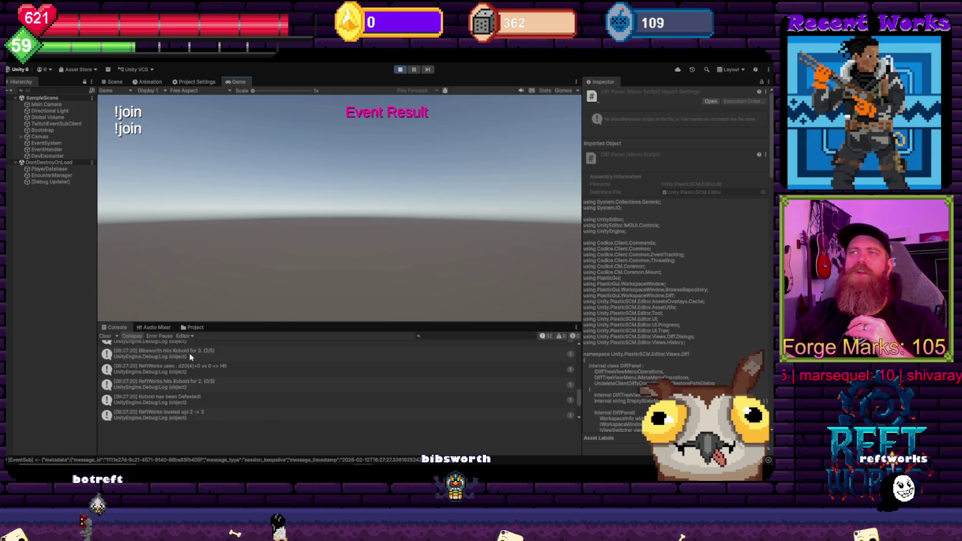
pyautogui.scroll(1, 192, 367)
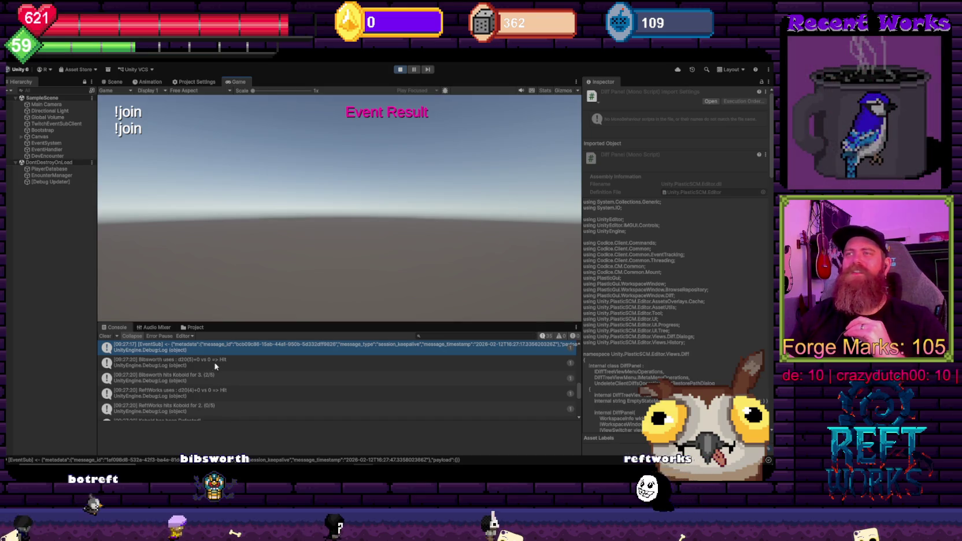
pyautogui.click(212, 363)
pyautogui.click(160, 376)
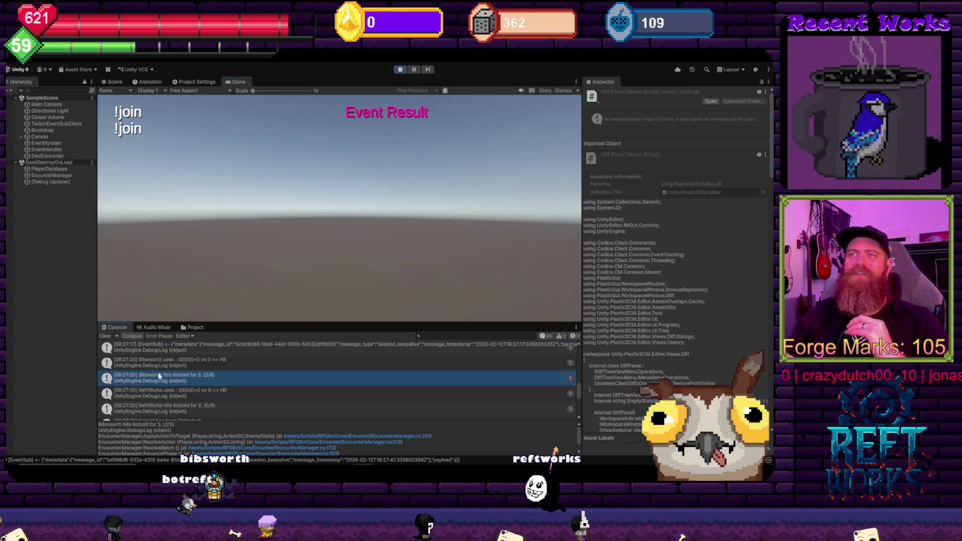
pyautogui.scroll(-2, 237, 379)
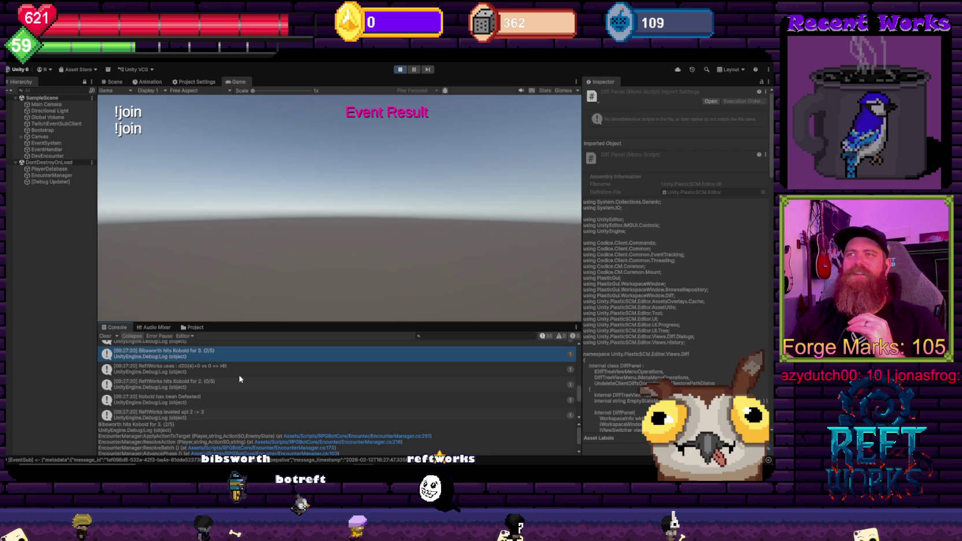
pyautogui.click(186, 375)
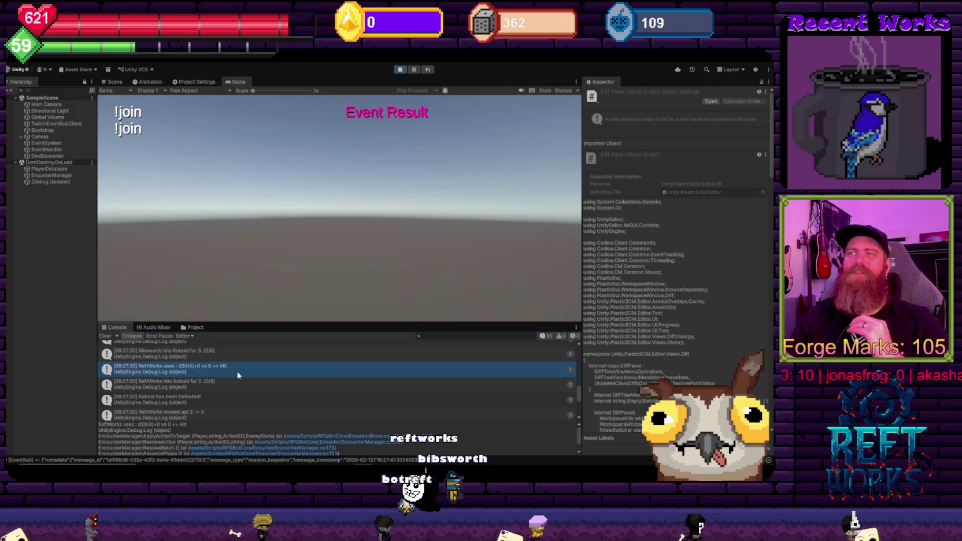
pyautogui.click(192, 386)
pyautogui.scroll(-2, 188, 391)
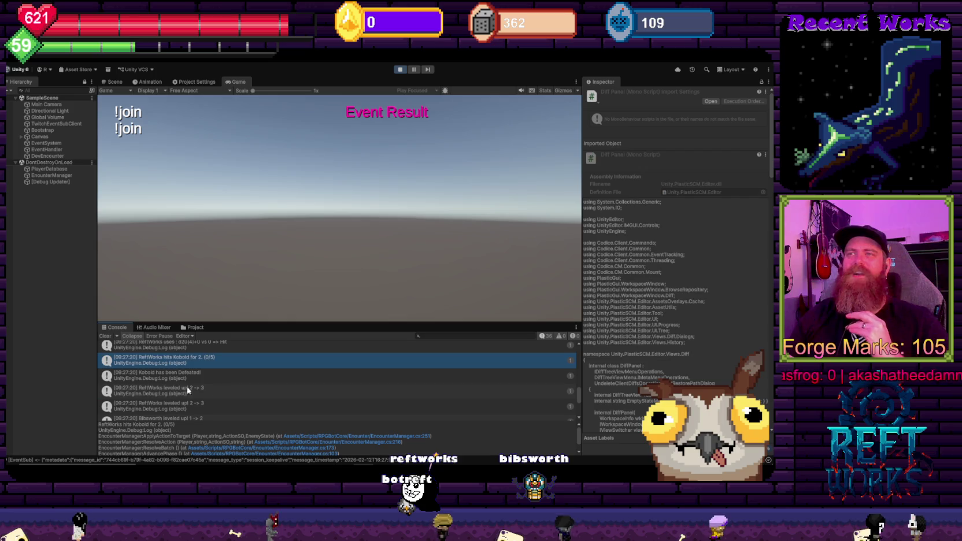
pyautogui.scroll(-2, 171, 379)
pyautogui.scroll(-2, 217, 388)
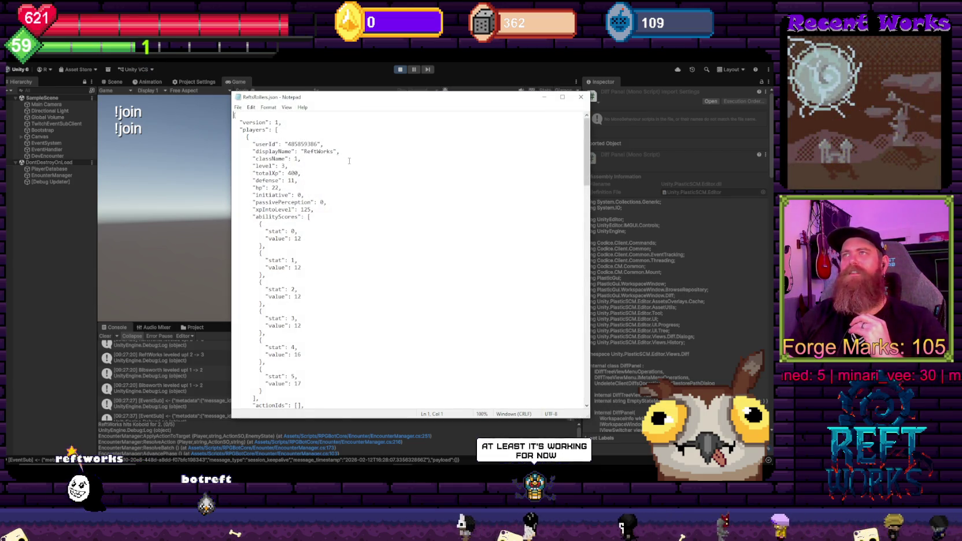
pyautogui.moveTo(302, 341)
pyautogui.mouseDown()
pyautogui.moveTo(258, 321)
pyautogui.moveTo(258, 192)
pyautogui.mouseUp()
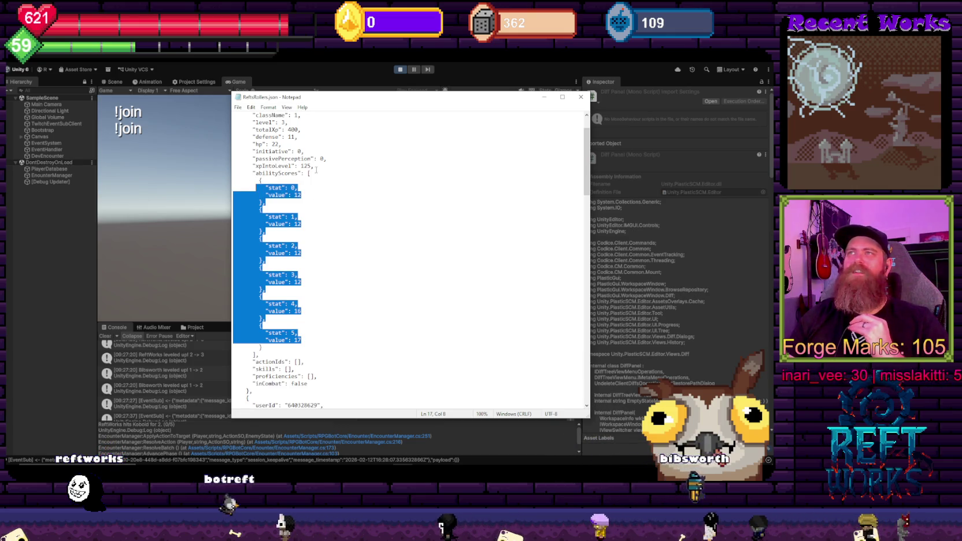
pyautogui.moveTo(313, 166); pyautogui.dragTo(251, 123)
pyautogui.scroll(-7, 340, 216)
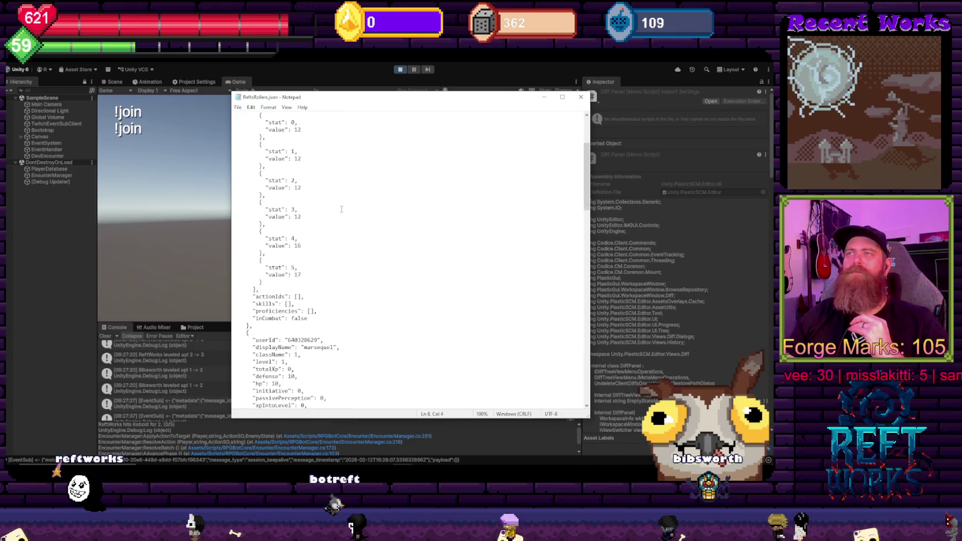
pyautogui.scroll(-13, 340, 215)
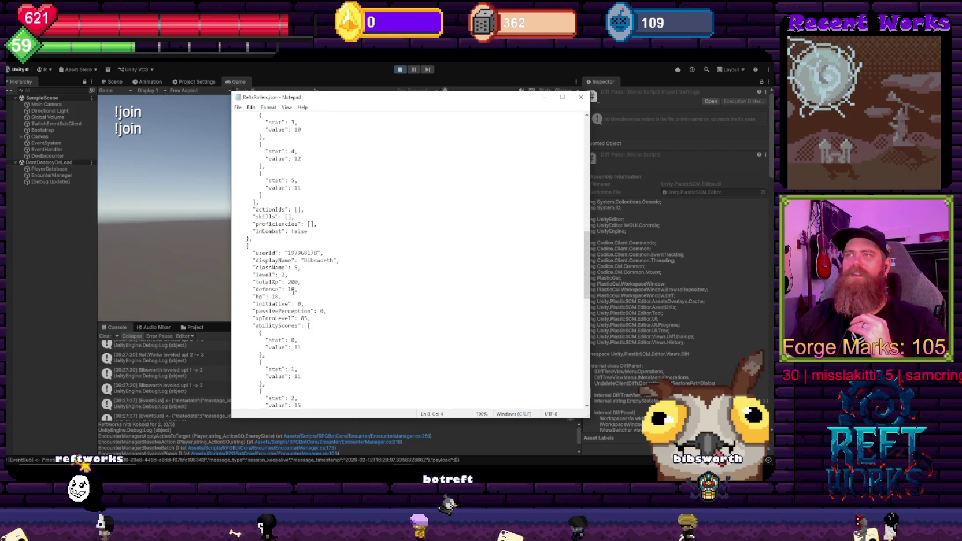
pyautogui.moveTo(286, 253); pyautogui.dragTo(276, 253)
pyautogui.scroll(-4, 313, 265)
pyautogui.scroll(1, 312, 265)
pyautogui.moveTo(250, 195)
pyautogui.mouseDown()
pyautogui.moveTo(301, 223)
pyautogui.moveTo(332, 307)
pyautogui.moveTo(301, 364)
pyautogui.mouseUp()
pyautogui.moveTo(266, 312); pyautogui.dragTo(259, 267)
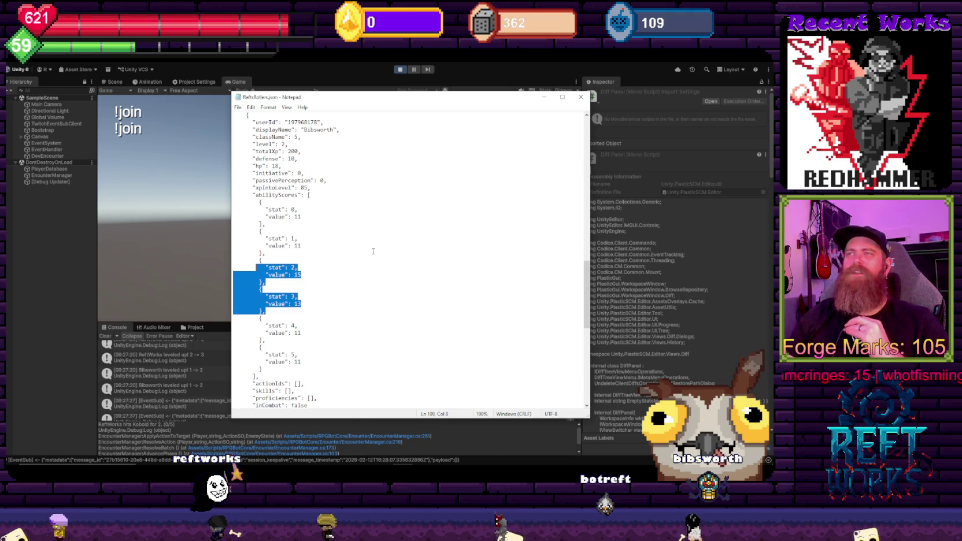
pyautogui.scroll(-3, 374, 251)
pyautogui.scroll(4, 374, 249)
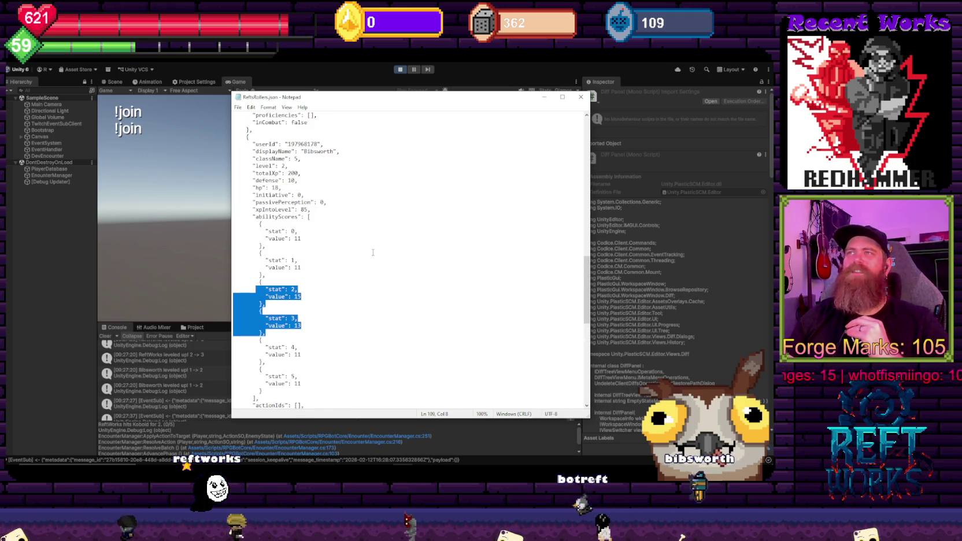
pyautogui.moveTo(289, 196); pyautogui.dragTo(244, 188)
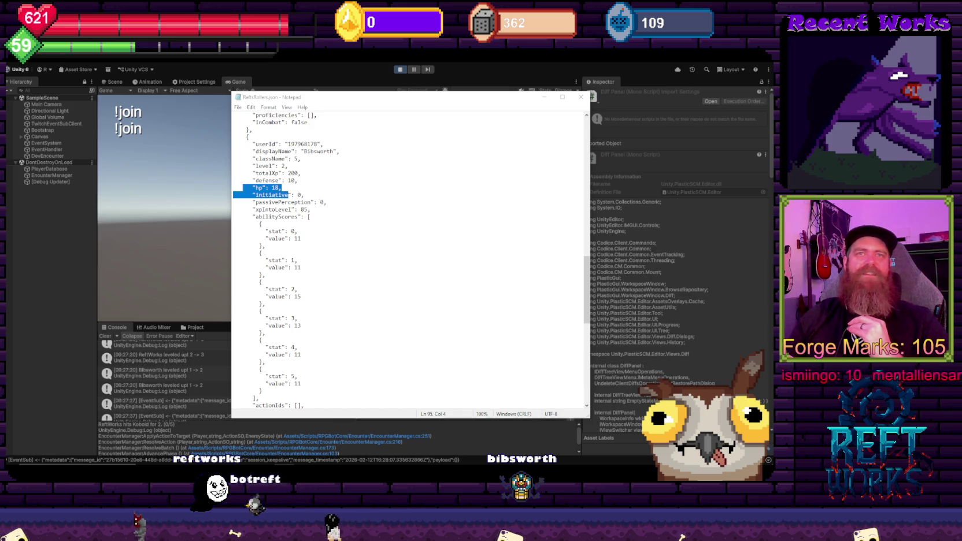
pyautogui.click(483, 75)
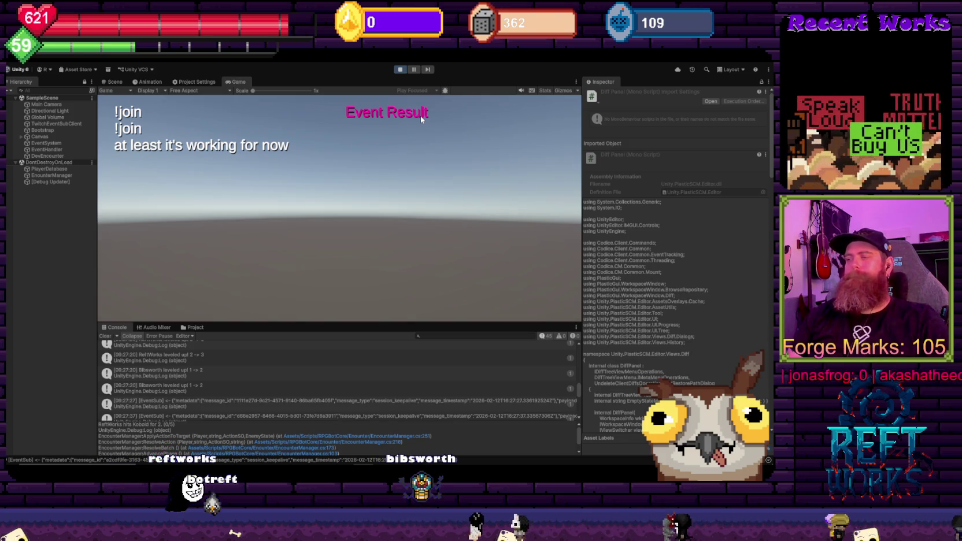
# Strip '// string? (optional)' from line 156's targetHint declaration and save EncounterManager.cs
pyautogui.hotkey('alt', 'Tab')
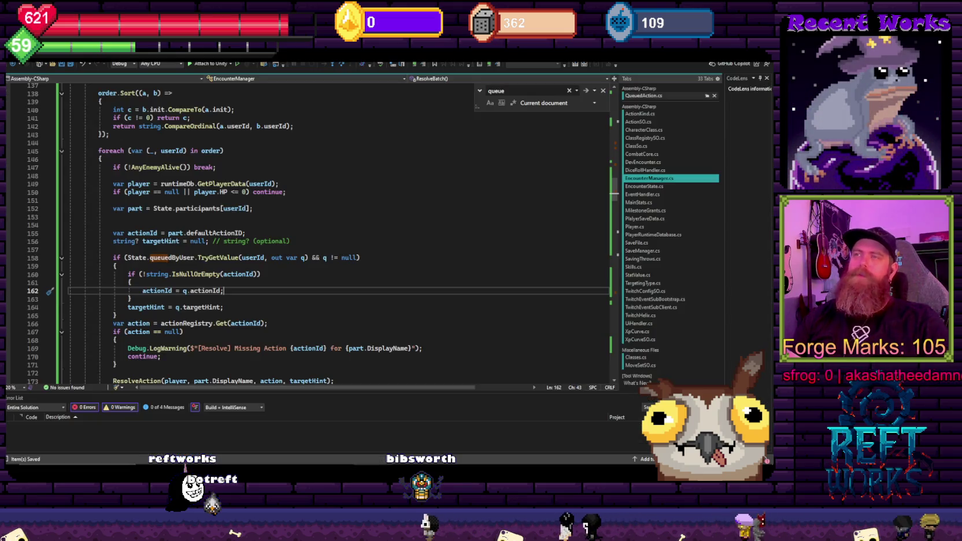
pyautogui.keyDown('ctrl'); pyautogui.scroll(-2, 259, 243); pyautogui.keyUp('ctrl')
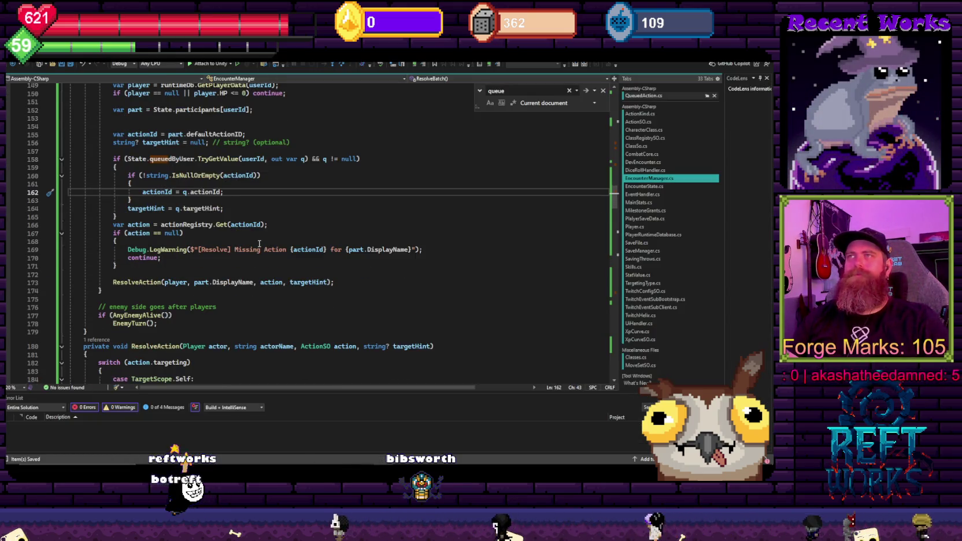
pyautogui.click(210, 142)
pyautogui.hotkey('shift', 'End')
pyautogui.press('Delete')
pyautogui.click(320, 201)
pyautogui.hotkey('ctrl', 's')
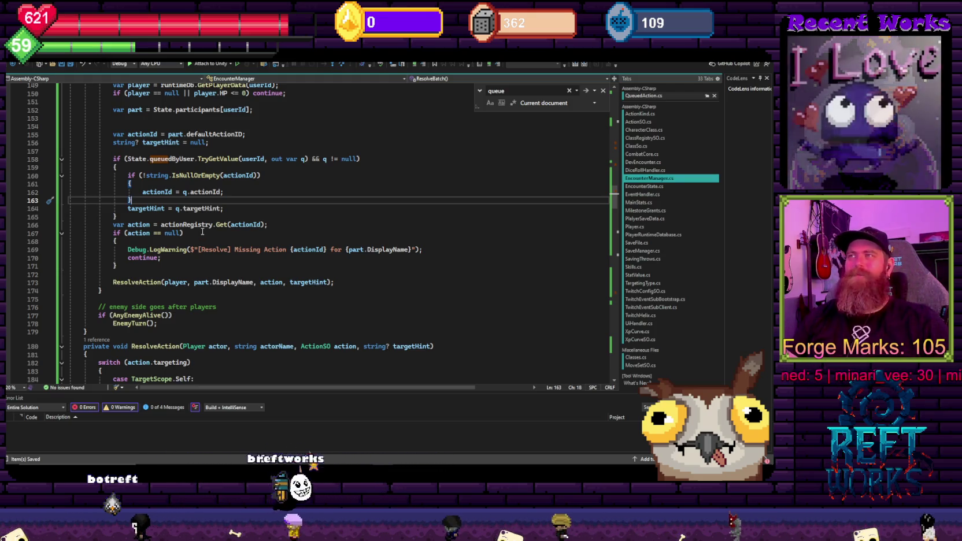
pyautogui.scroll(-5, 210, 261)
pyautogui.scroll(15, 209, 260)
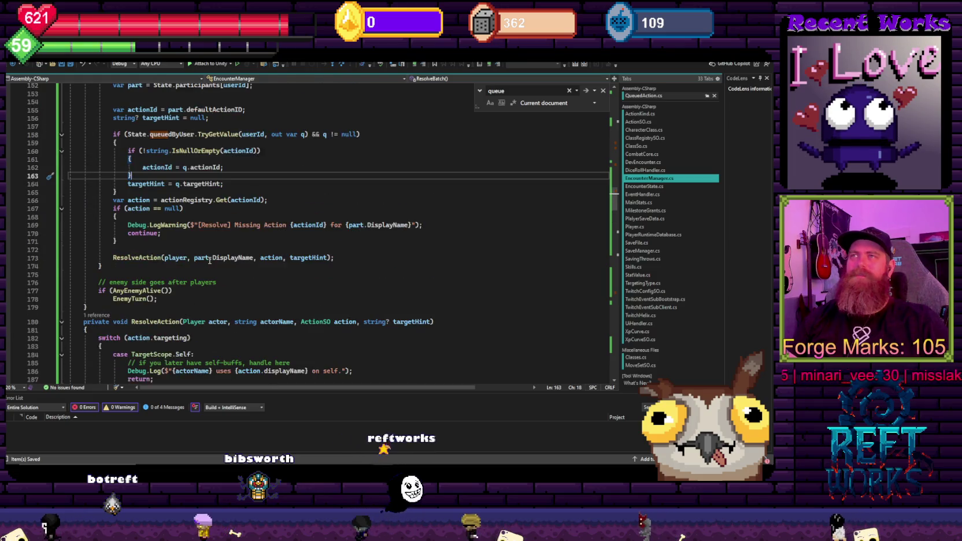
pyautogui.scroll(3, 212, 262)
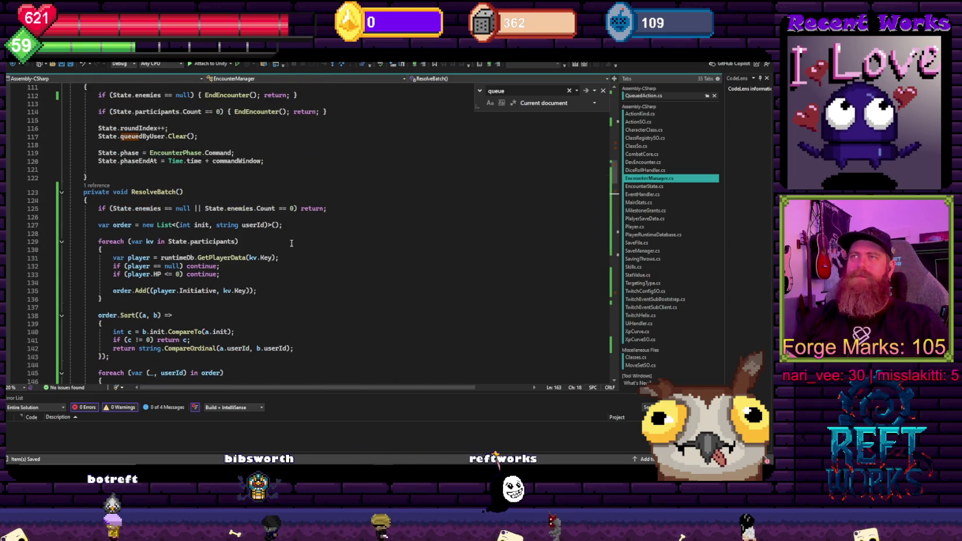
pyautogui.scroll(5, 306, 293)
pyautogui.scroll(3, 305, 292)
pyautogui.click(258, 252)
pyautogui.scroll(-6, 258, 253)
pyautogui.scroll(-20, 258, 252)
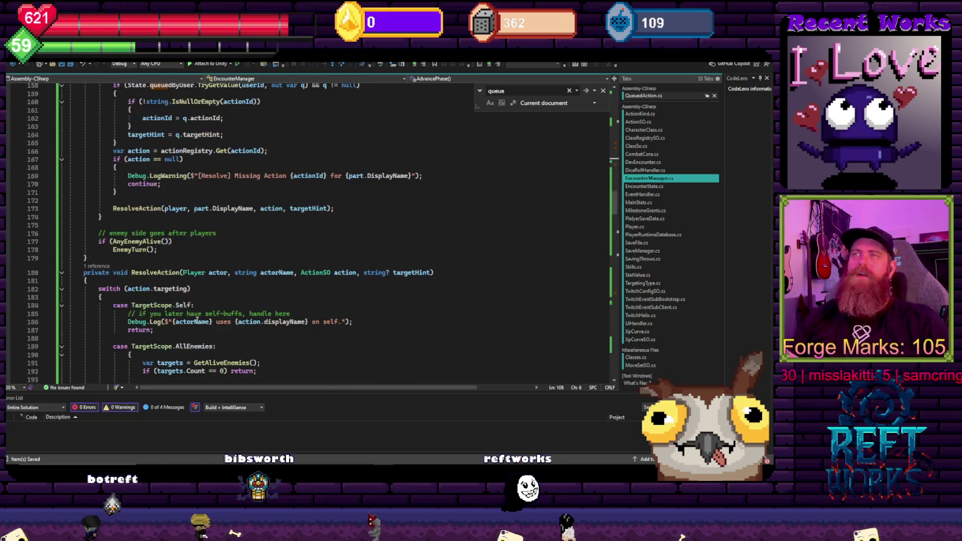
pyautogui.scroll(-4, 219, 266)
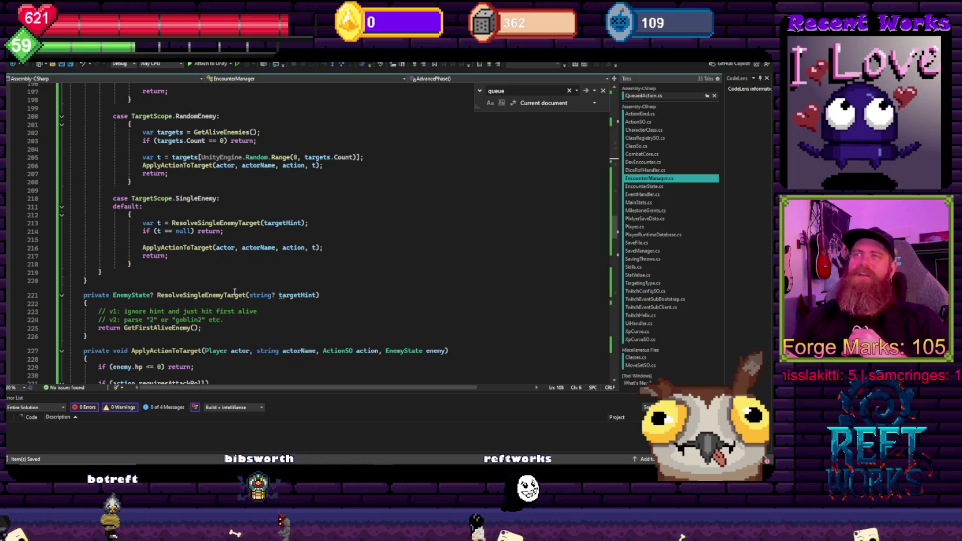
pyautogui.scroll(13, 237, 322)
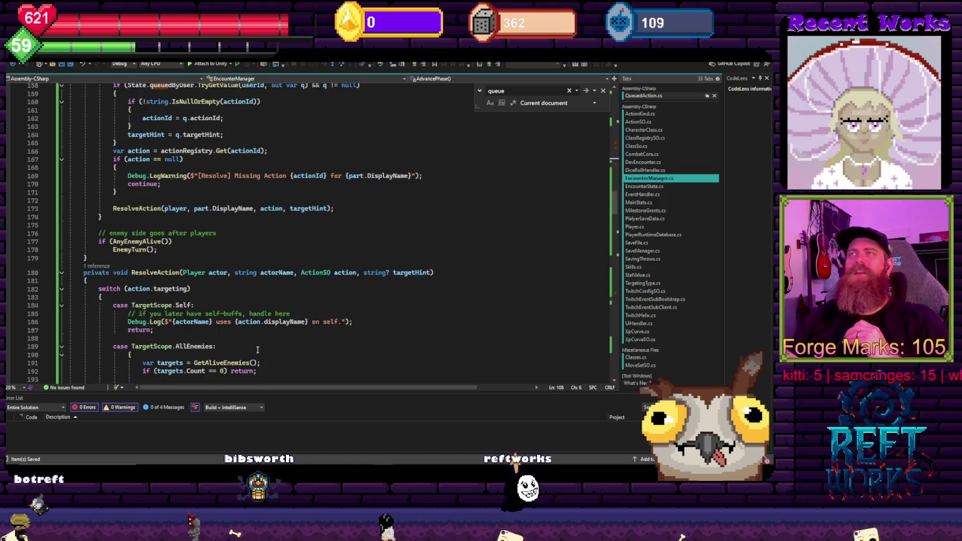
pyautogui.scroll(5, 236, 321)
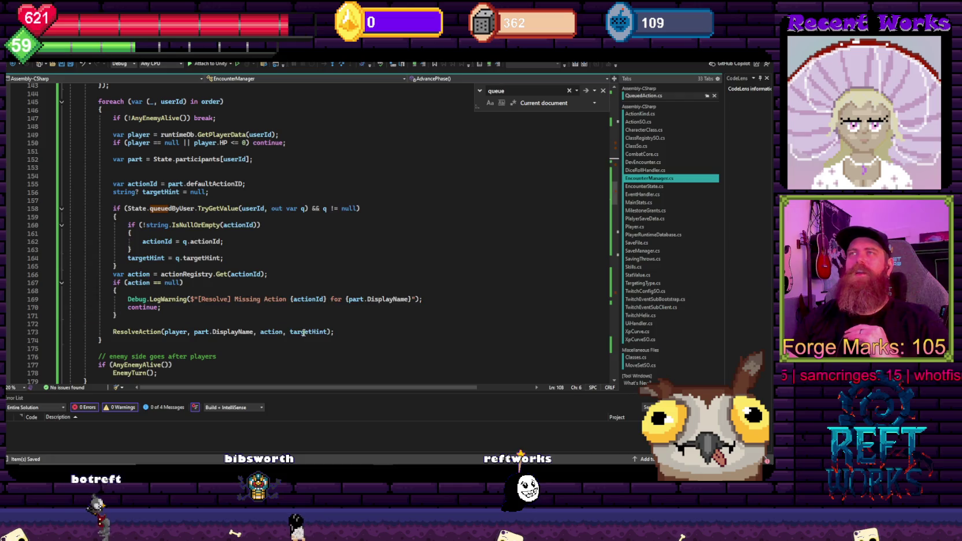
pyautogui.scroll(10, 311, 287)
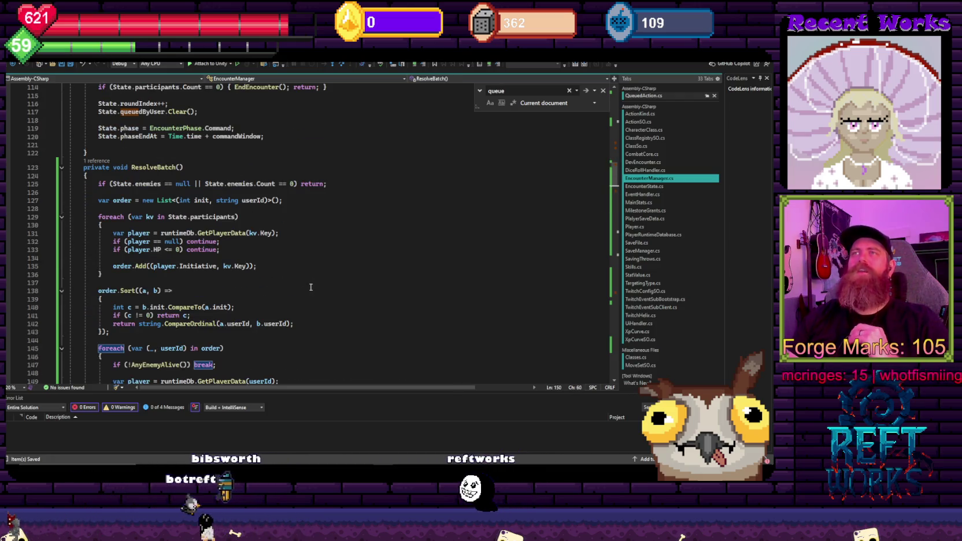
pyautogui.scroll(-3, 310, 288)
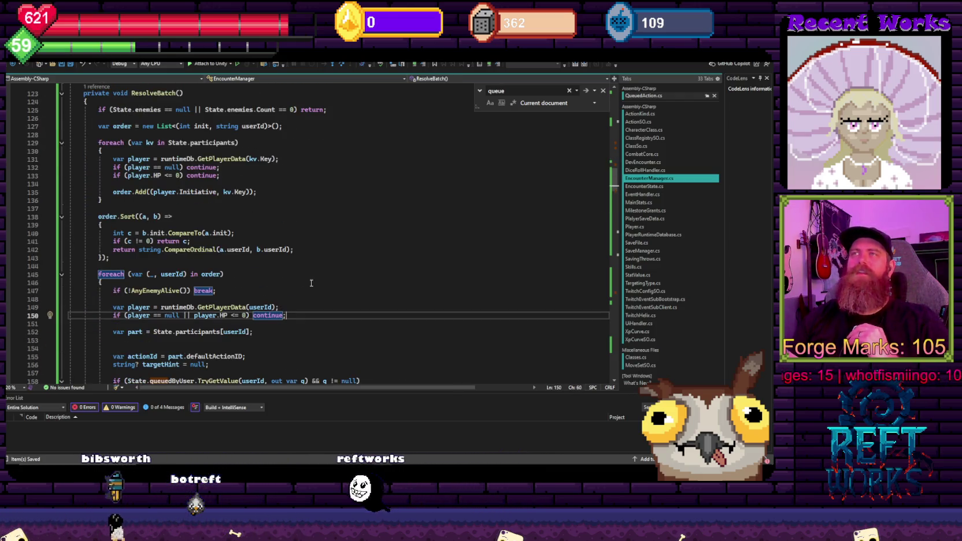
pyautogui.scroll(-18, 299, 295)
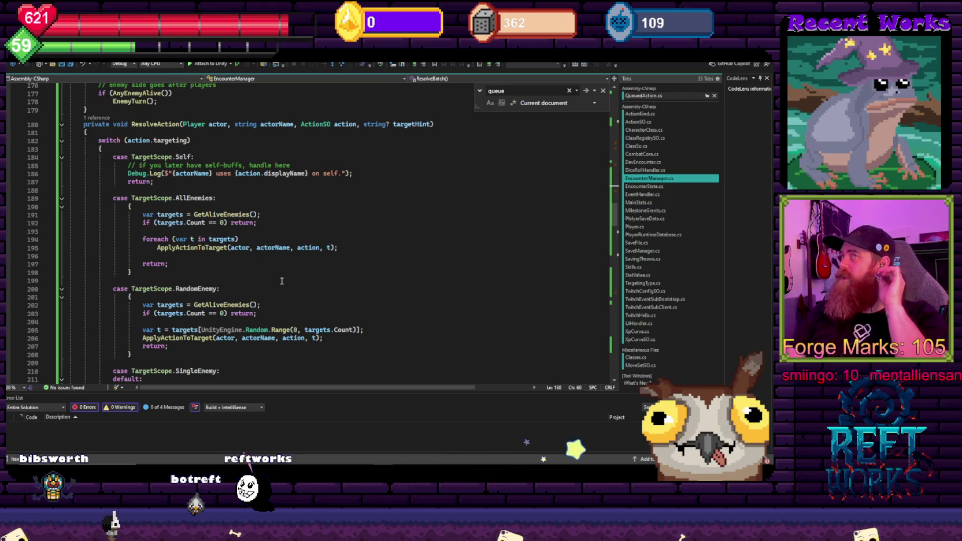
pyautogui.scroll(-1, 280, 290)
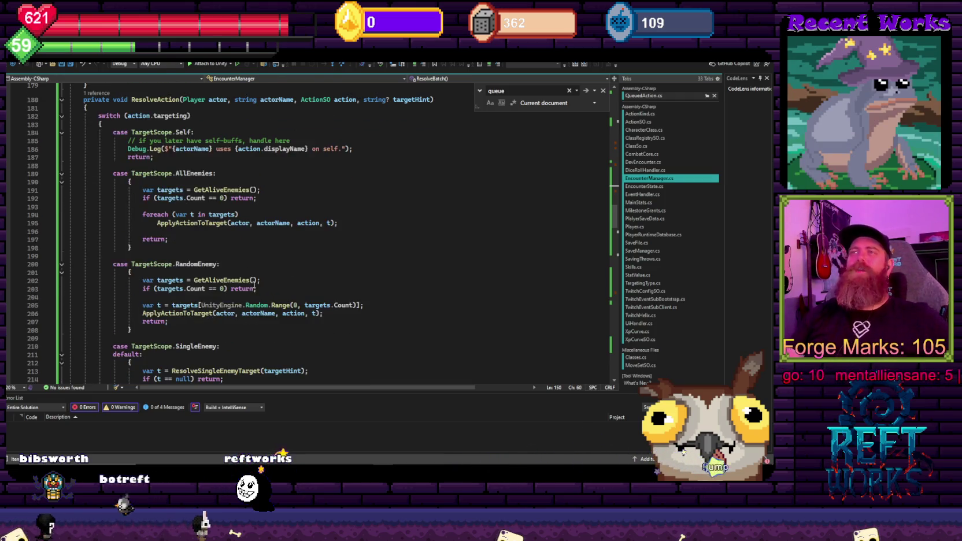
pyautogui.click(181, 239)
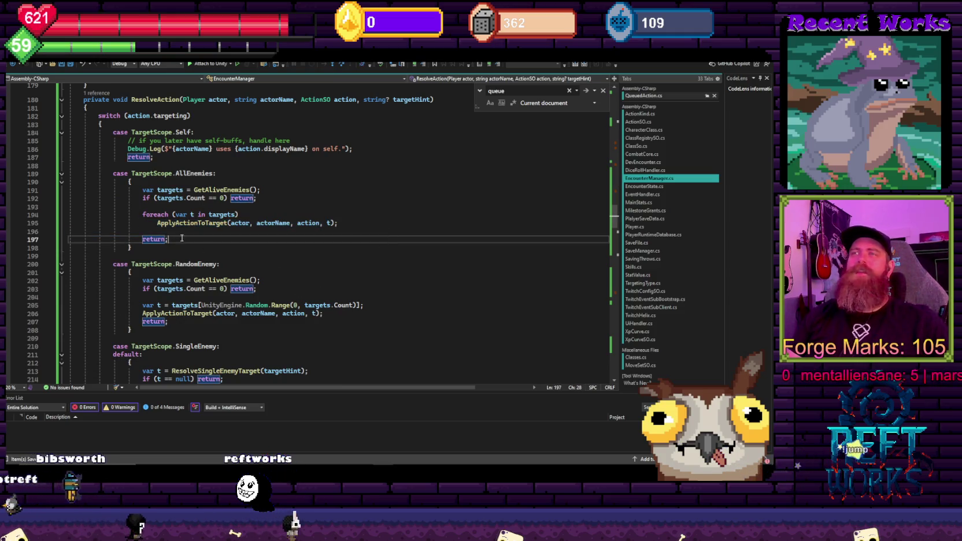
pyautogui.scroll(-4, 278, 301)
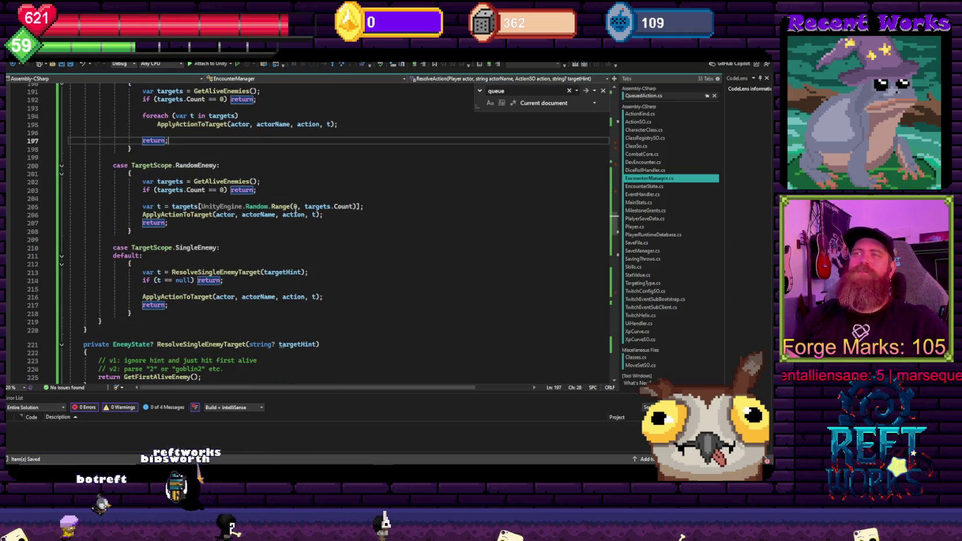
pyautogui.scroll(14, 281, 270)
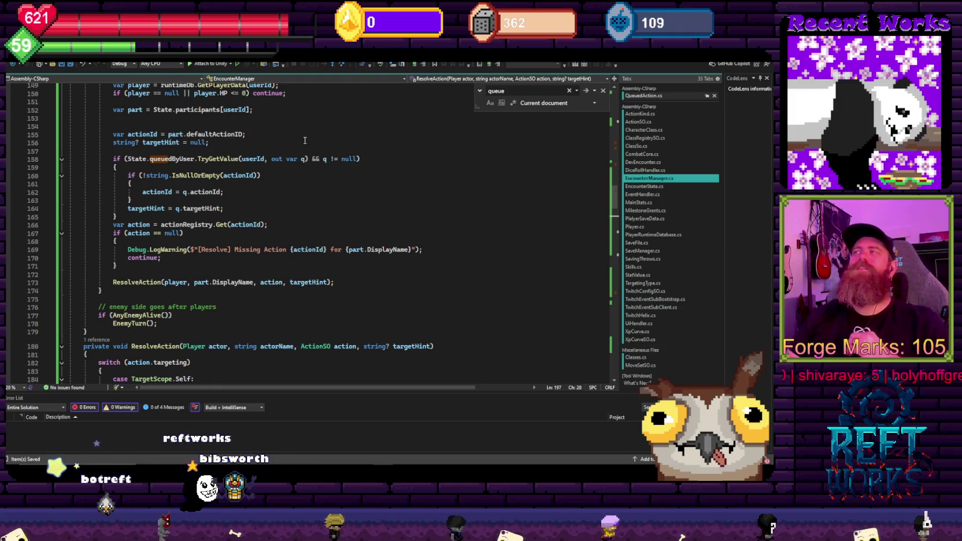
pyautogui.scroll(10, 318, 185)
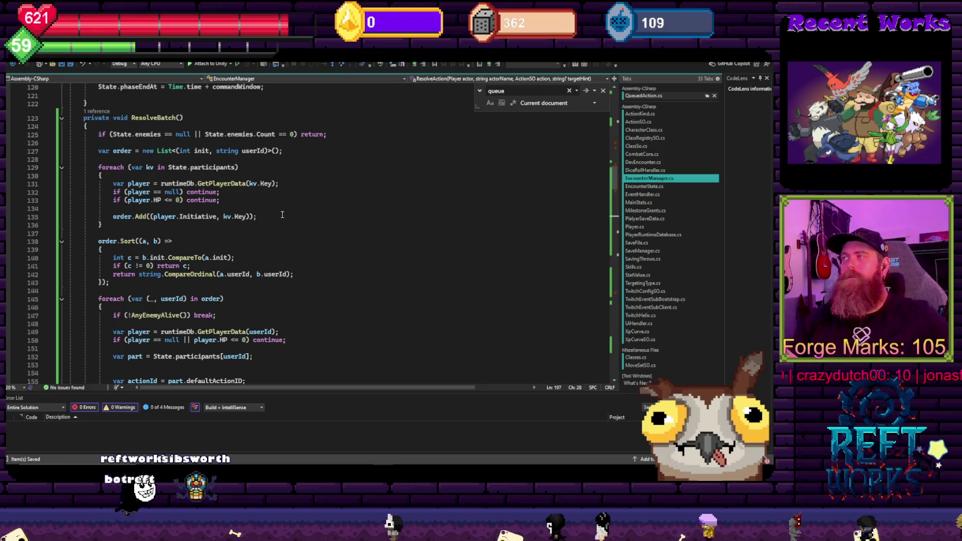
# Delete lines 311–317, the commented-out EnsureStateCollections method
pyautogui.scroll(9, 346, 251)
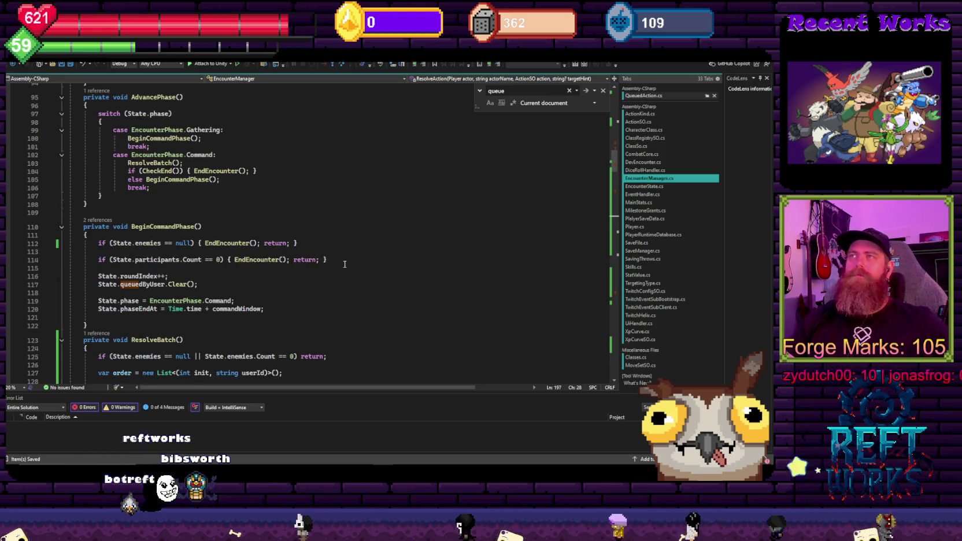
pyautogui.scroll(19, 346, 268)
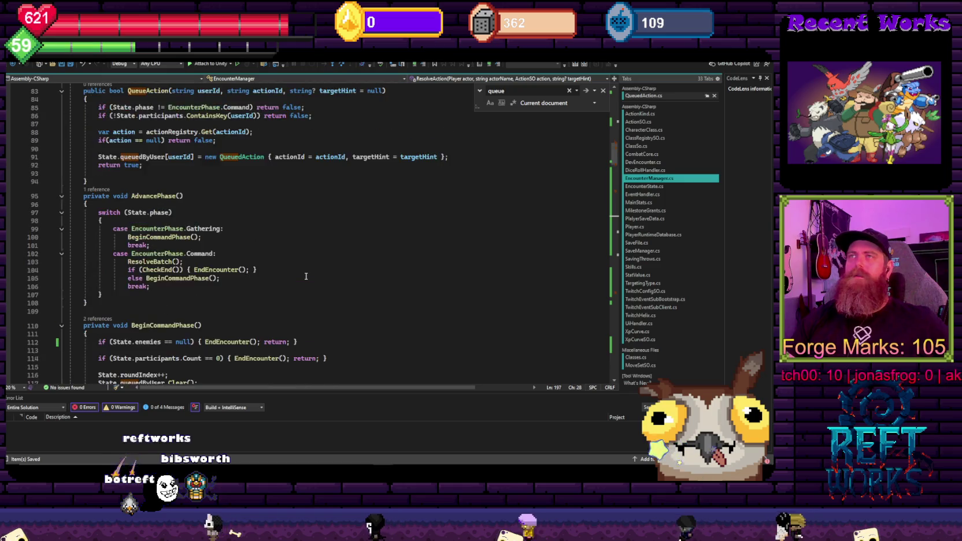
pyautogui.scroll(12, 318, 292)
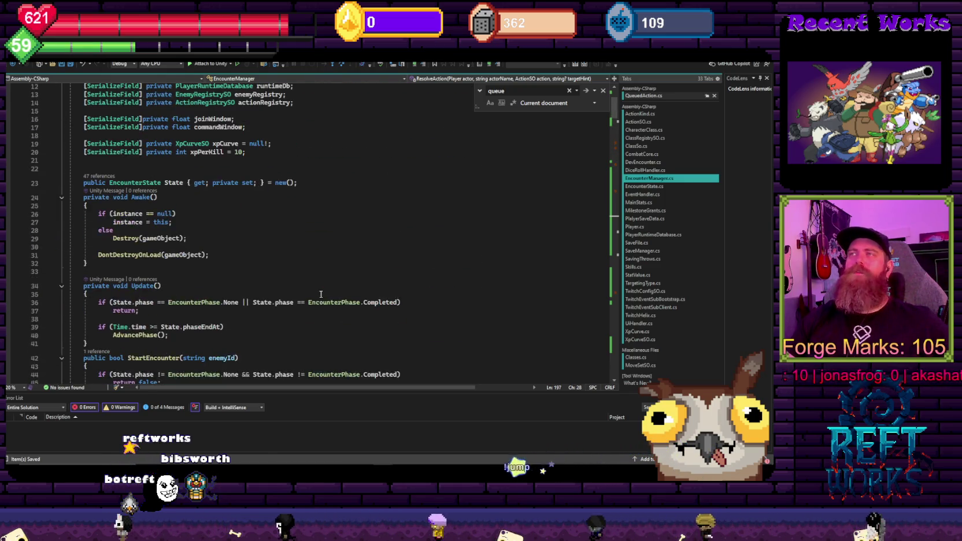
pyautogui.click(330, 257)
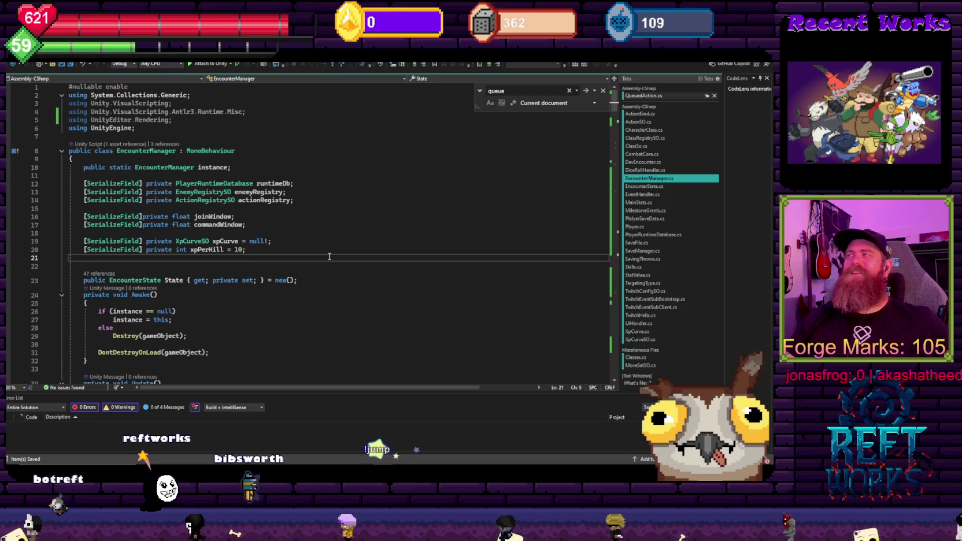
pyautogui.scroll(-13, 247, 329)
pyautogui.scroll(-10, 247, 329)
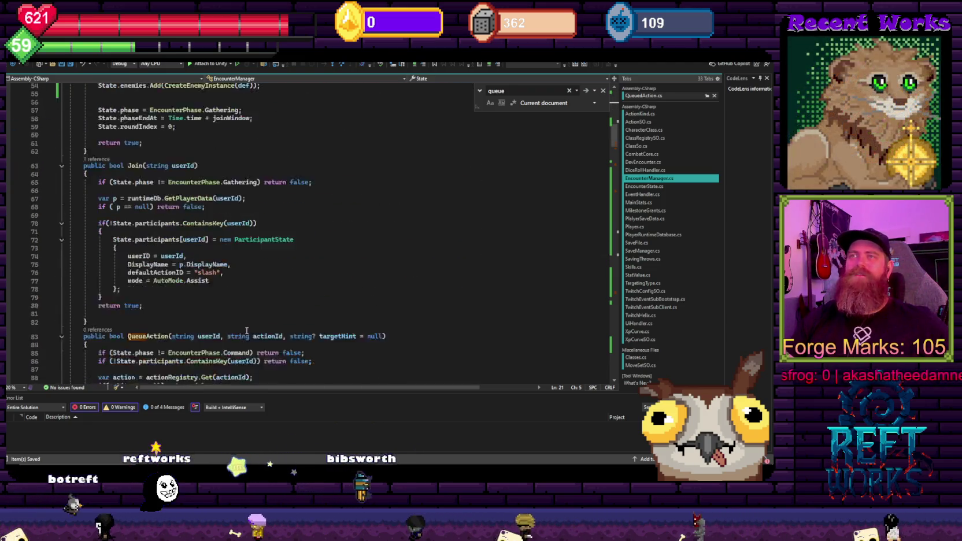
pyautogui.scroll(-20, 246, 330)
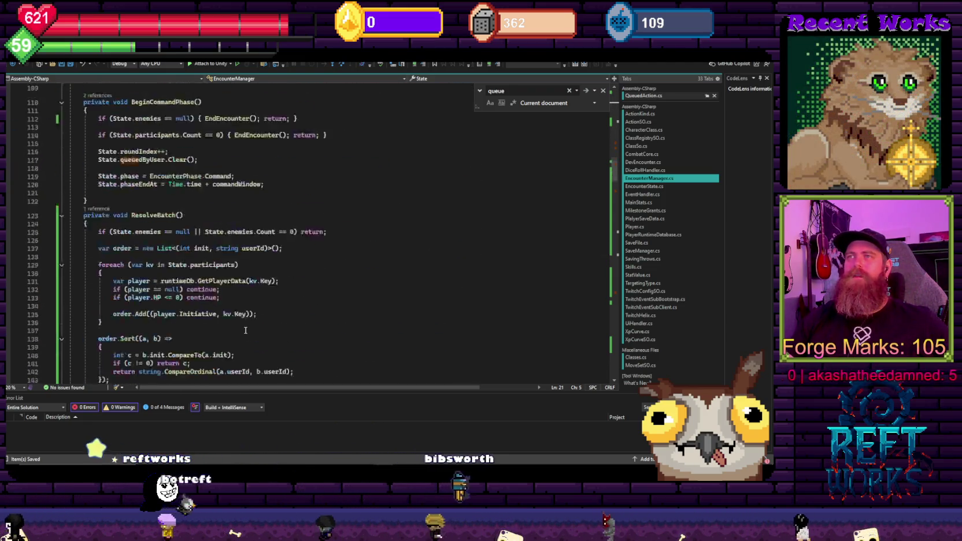
pyautogui.scroll(8, 261, 311)
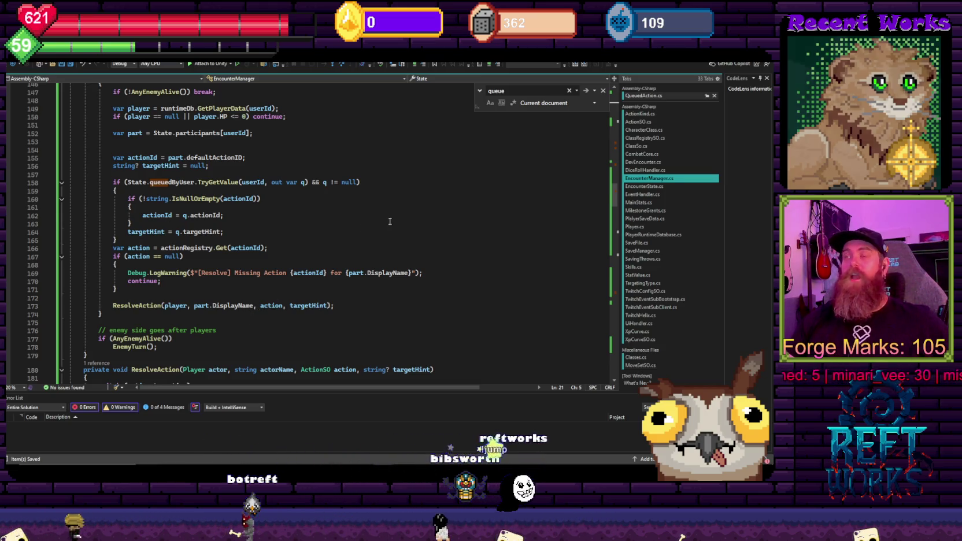
pyautogui.scroll(18, 391, 221)
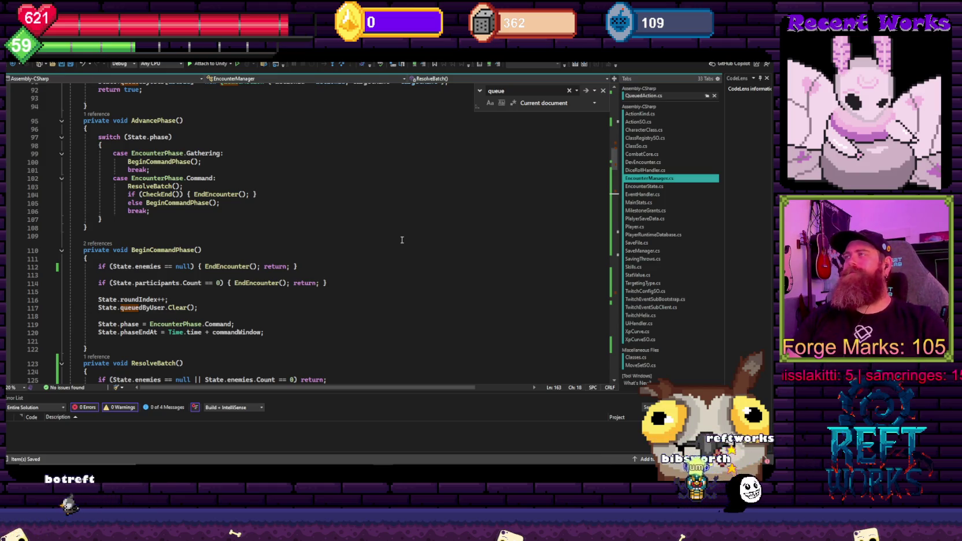
pyautogui.scroll(-20, 405, 231)
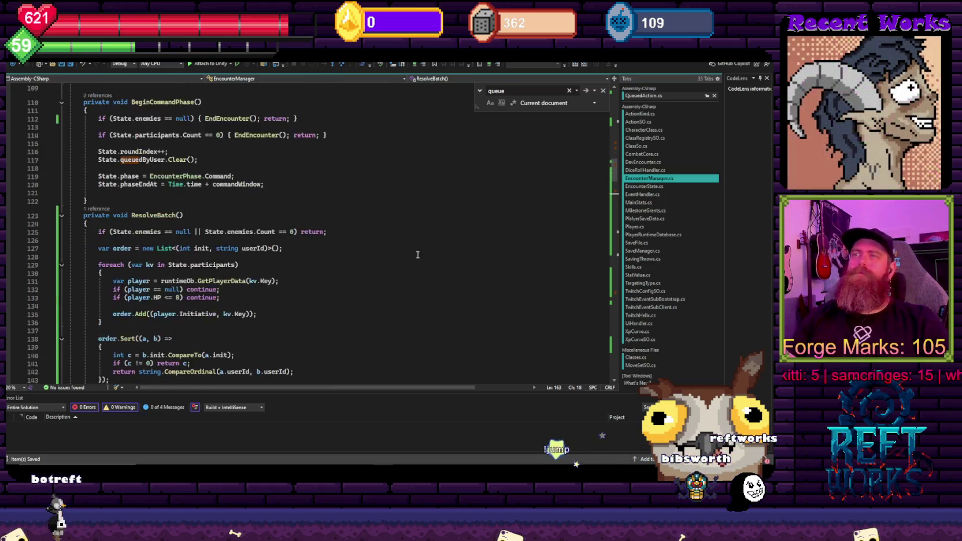
pyautogui.scroll(-20, 407, 220)
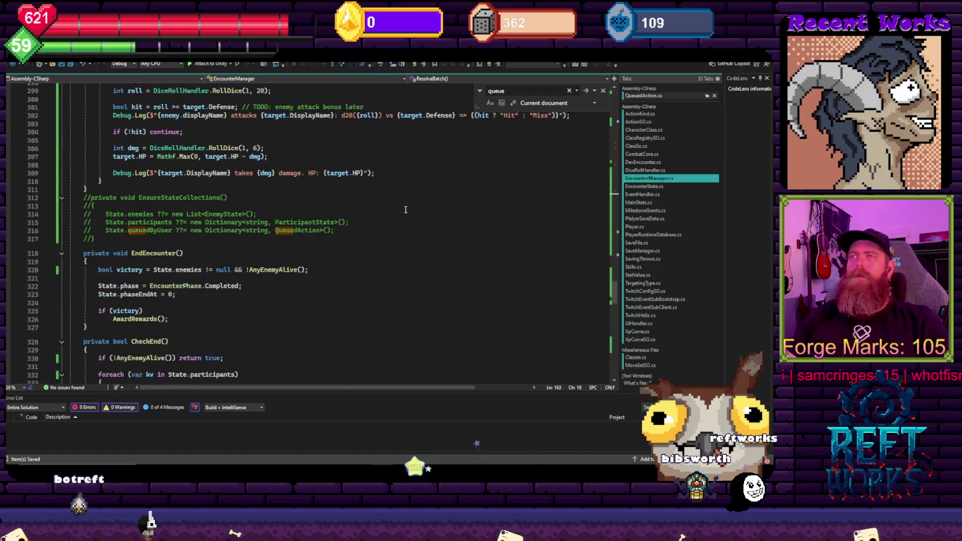
pyautogui.moveTo(93, 238)
pyautogui.mouseDown()
pyautogui.moveTo(96, 213)
pyautogui.moveTo(115, 192)
pyautogui.mouseUp()
pyautogui.press('Delete')
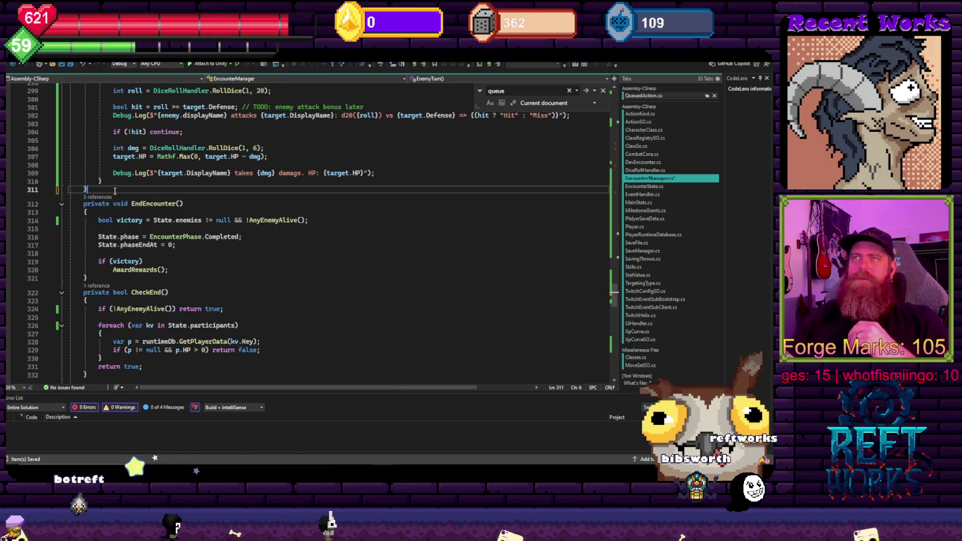
pyautogui.scroll(-5, 336, 321)
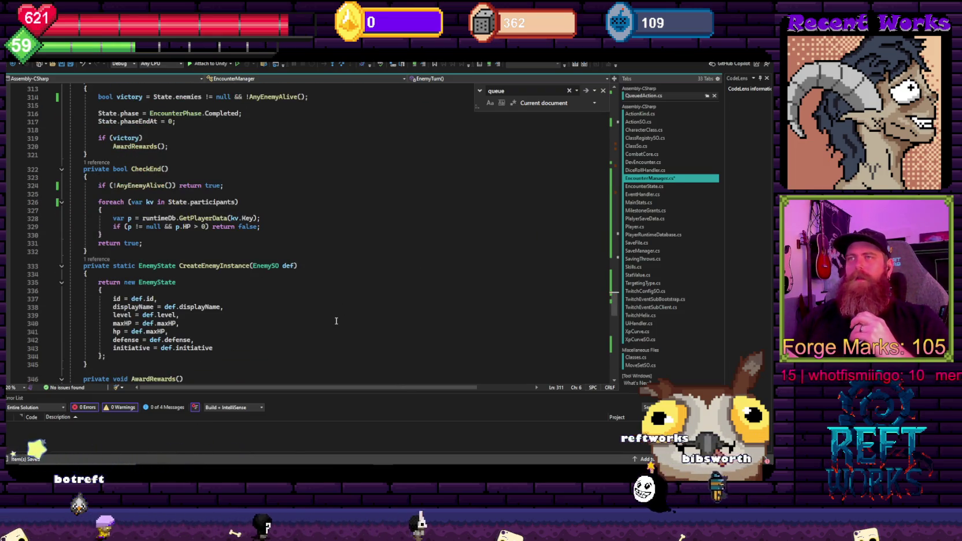